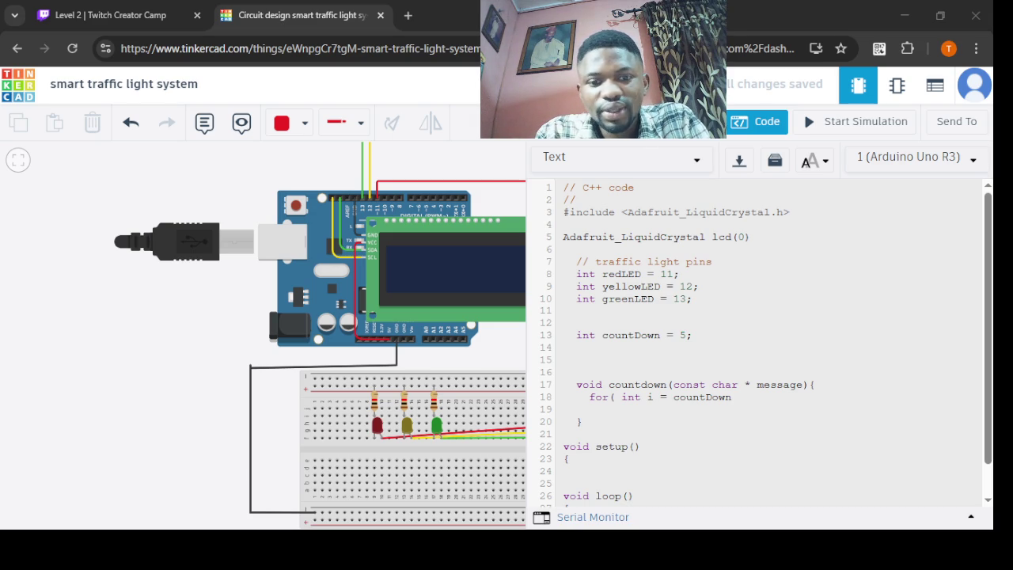
- Complete the countdown for-loop header with 'i>0; i--' and leave an empty loop body
{"action": "left_click", "coordinate": [503, 507]}
{"action": "type", "text": ";"}
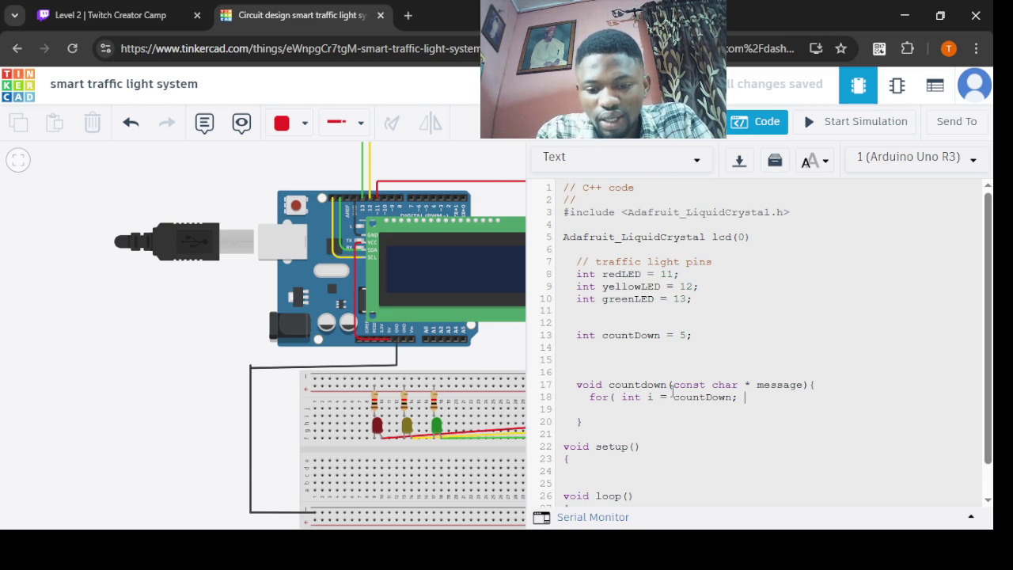
{"action": "type", "text": "i"}
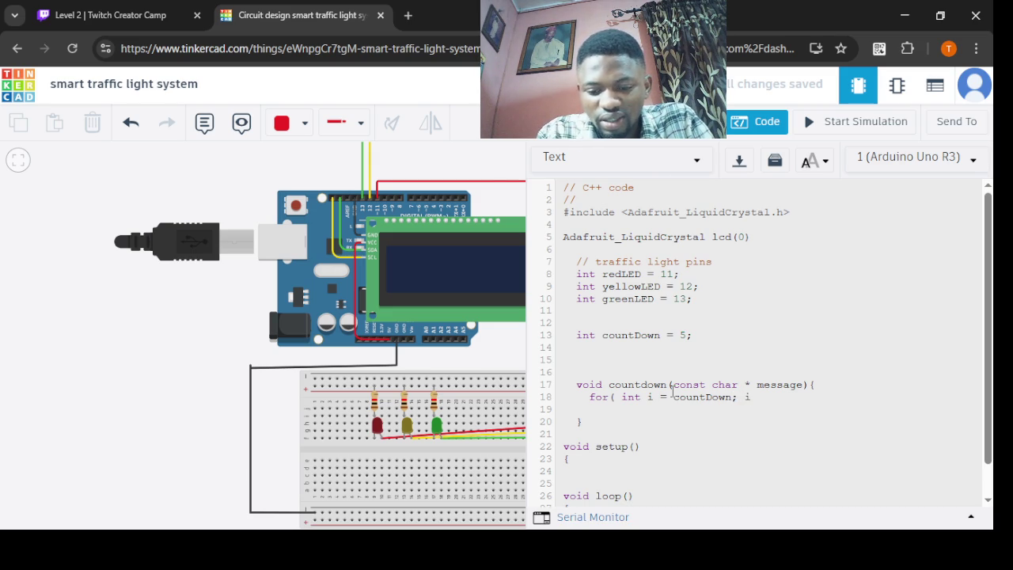
{"action": "type", "text": ">0"}
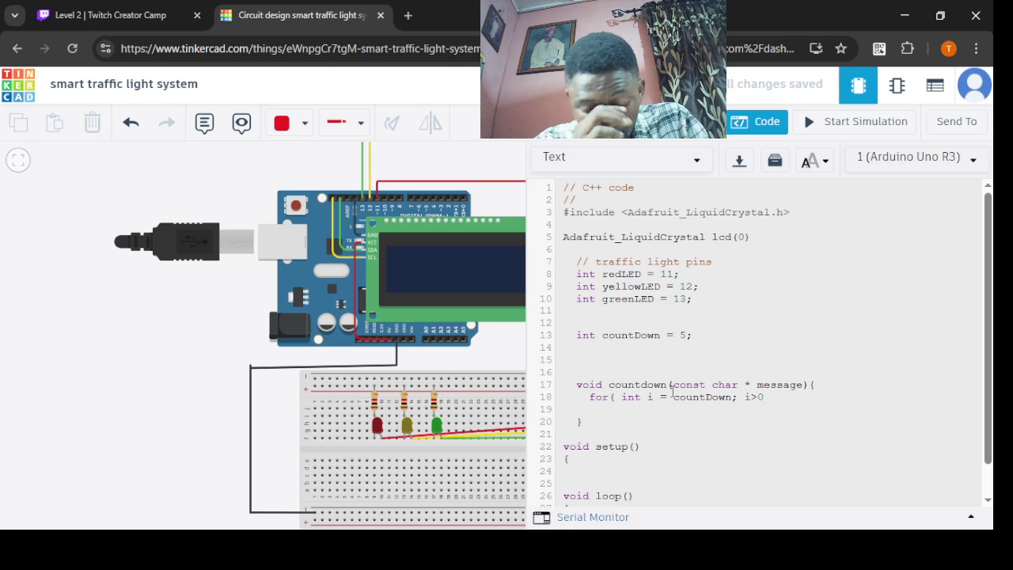
{"action": "type", "text": " I_"}
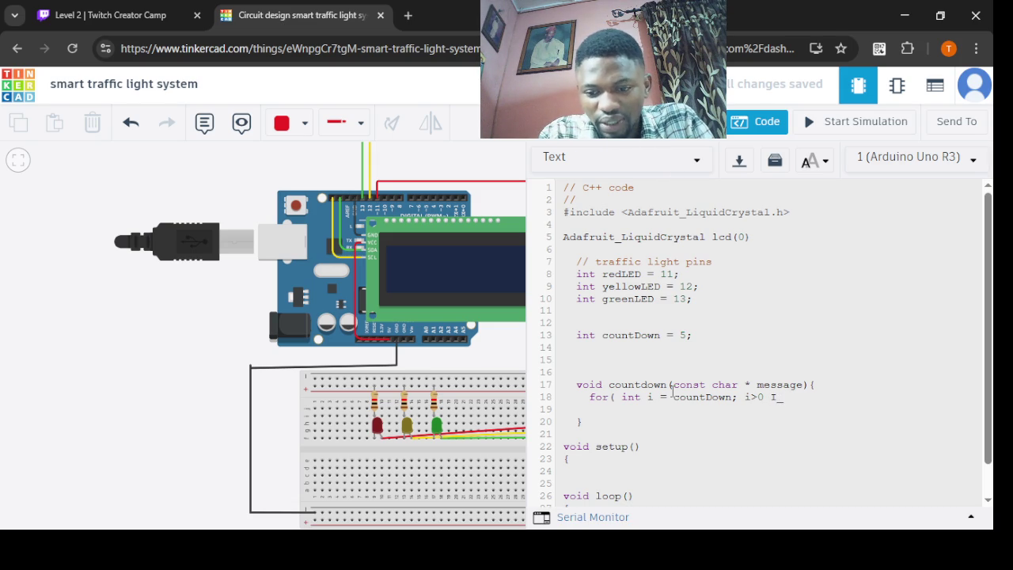
{"action": "key", "text": "BackSpace"}
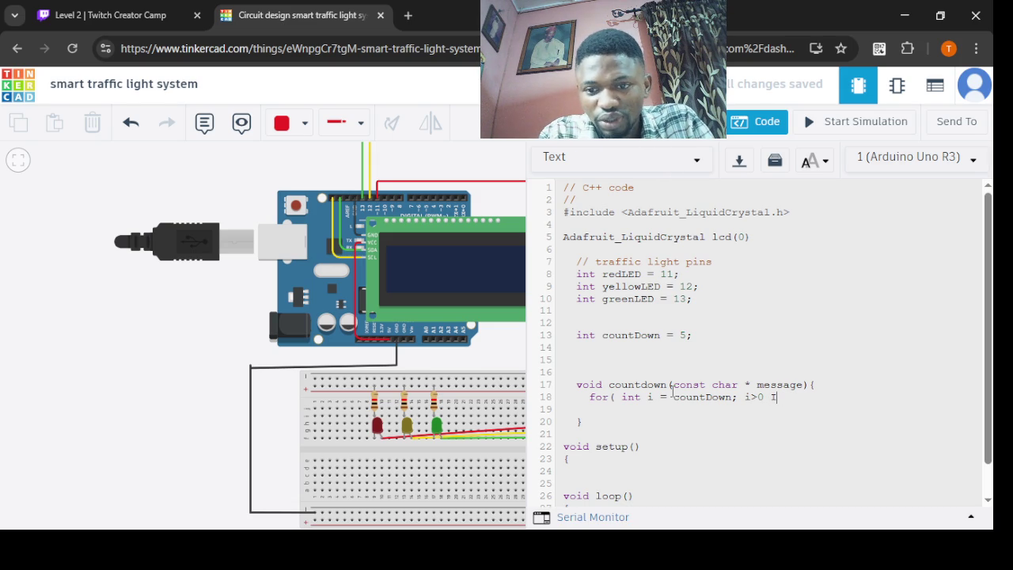
{"action": "type", "text": "i--){"}
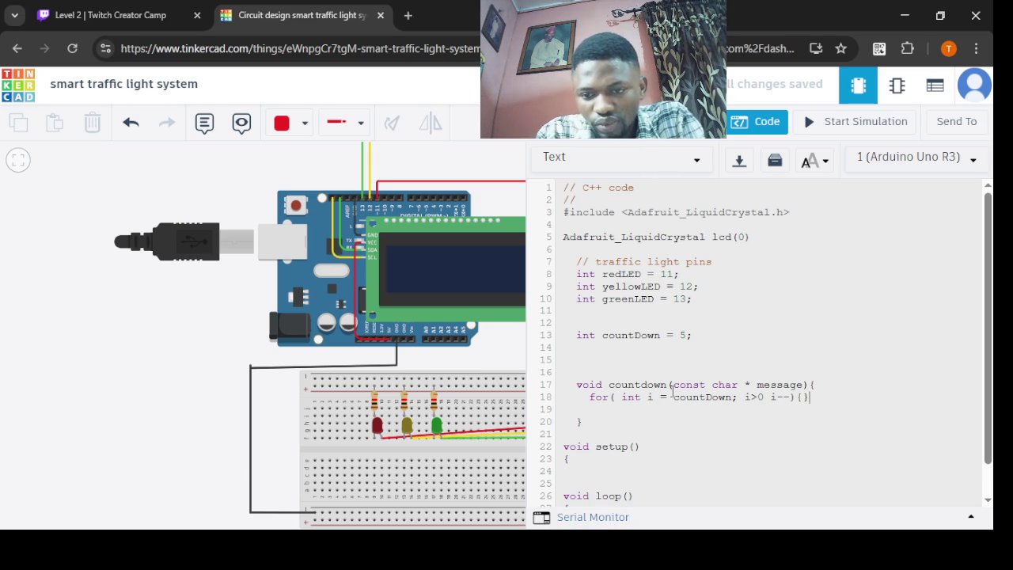
{"action": "key", "text": "Return"}
{"action": "key", "text": "Return"}
{"action": "key", "text": "Return"}
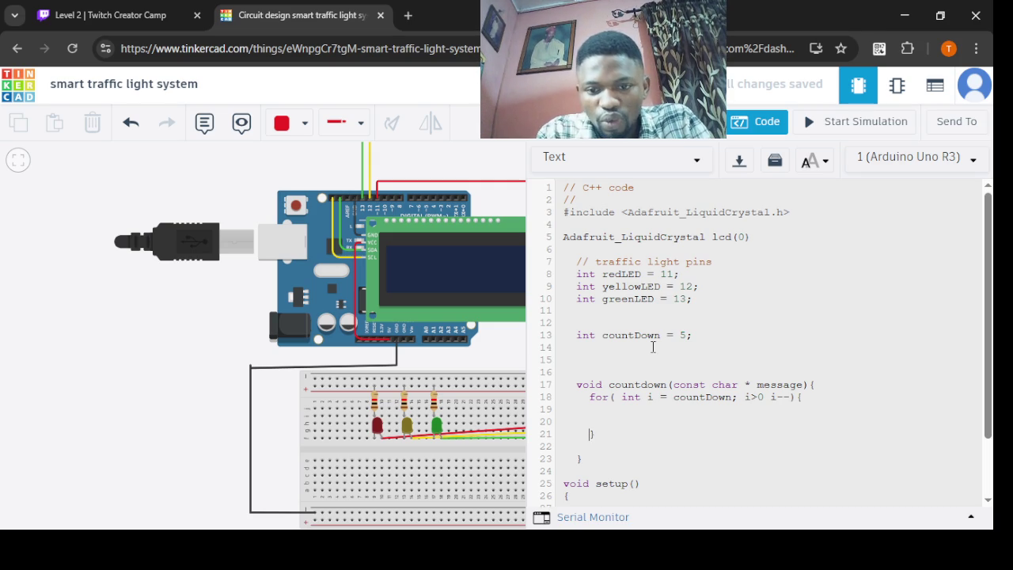
{"action": "left_click", "coordinate": [804, 396]}
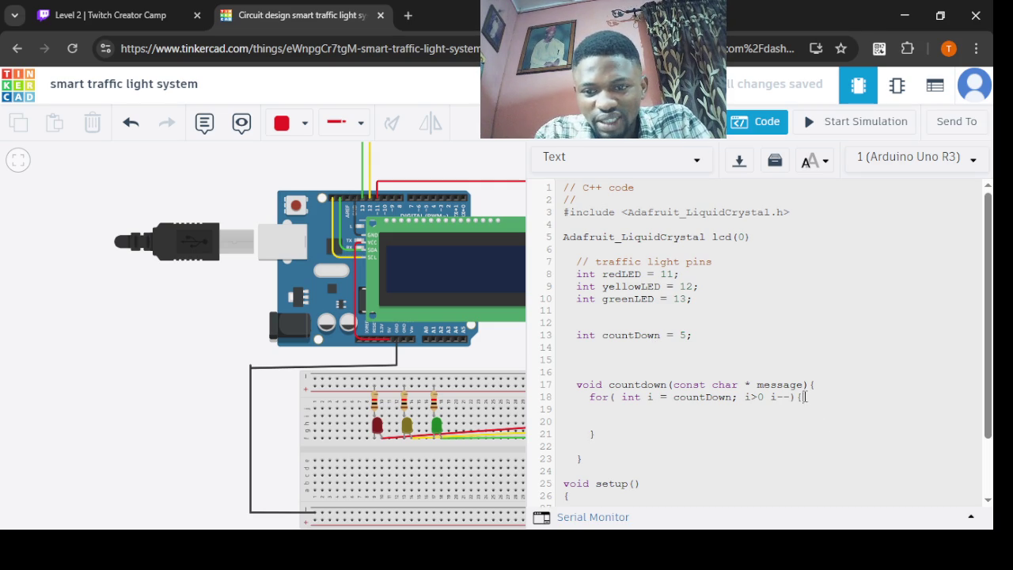
- Make the loop body call lcd.setCursor(0,0) and then lcd.print(message)
{"action": "key", "text": "Return"}
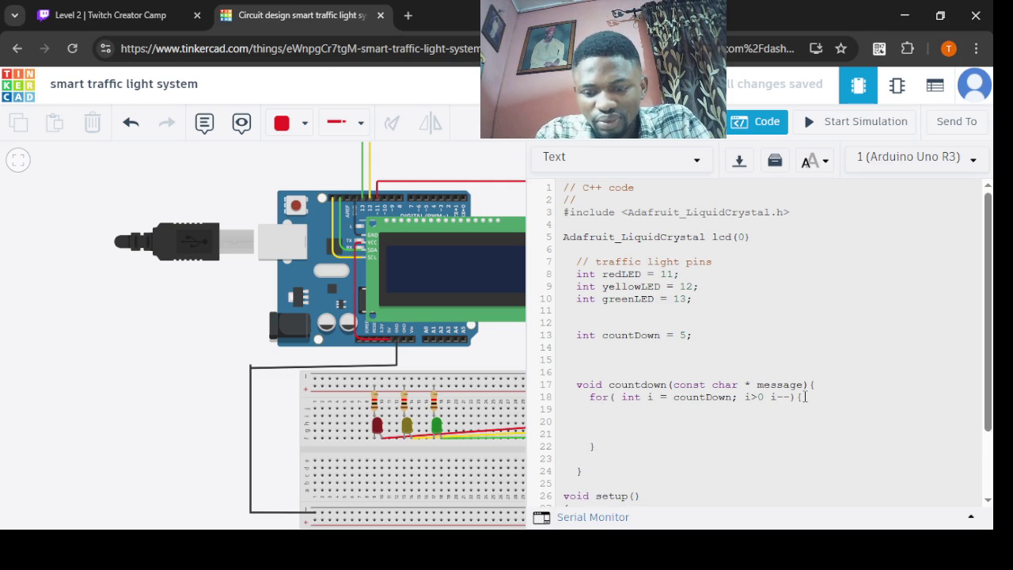
{"action": "type", "text": "l"}
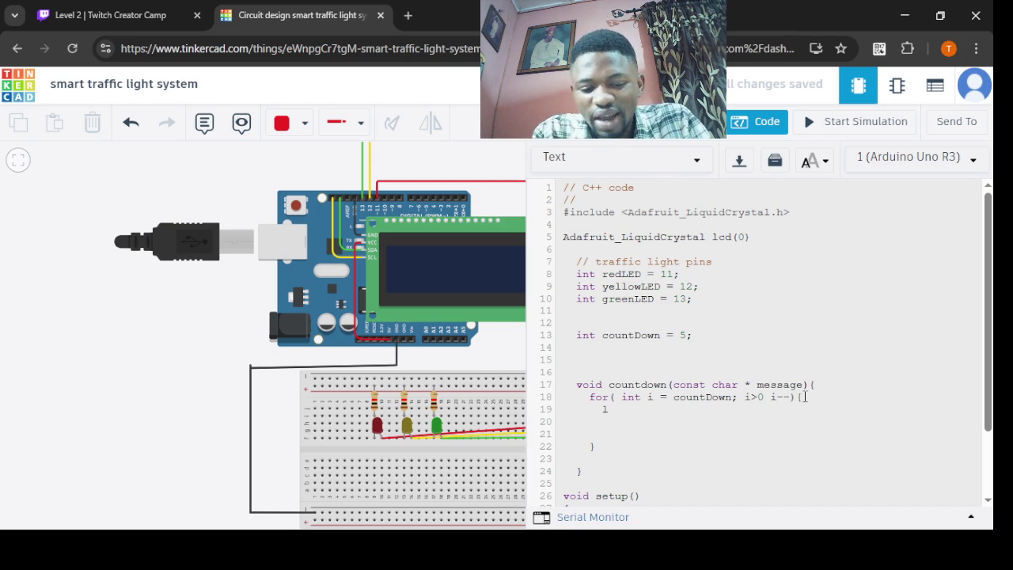
{"action": "type", "text": "cd"}
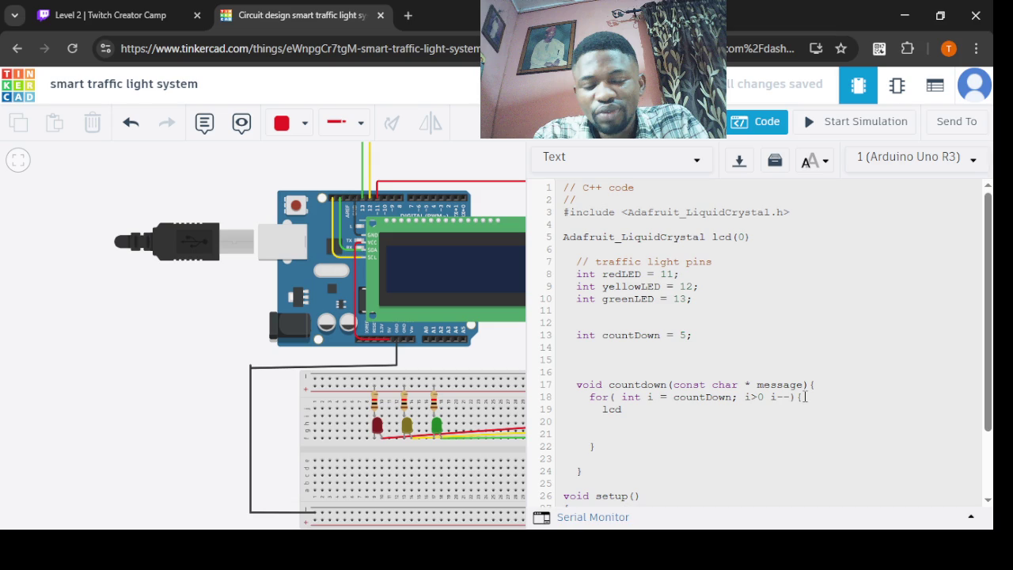
{"action": "type", "text": ".set"}
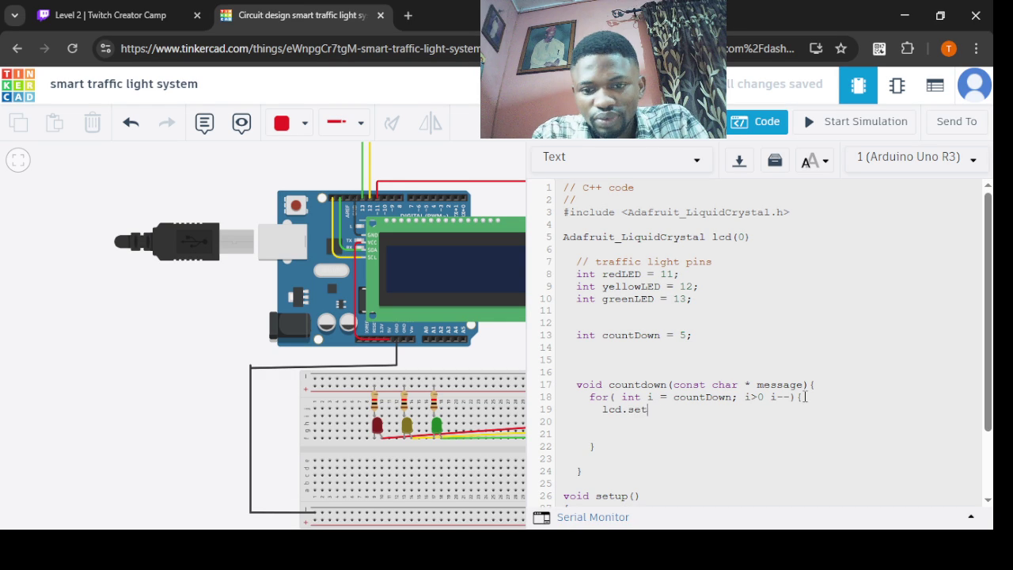
{"action": "type", "text": "Cour"}
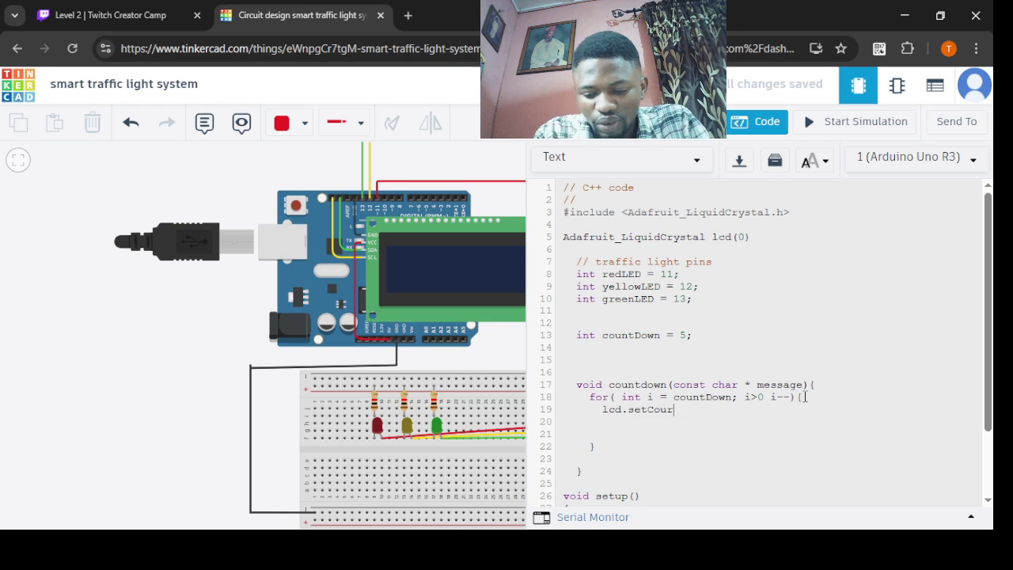
{"action": "key", "text": "BackSpace"}
{"action": "key", "text": "BackSpace"}
{"action": "type", "text": "rsor(0,0);"}
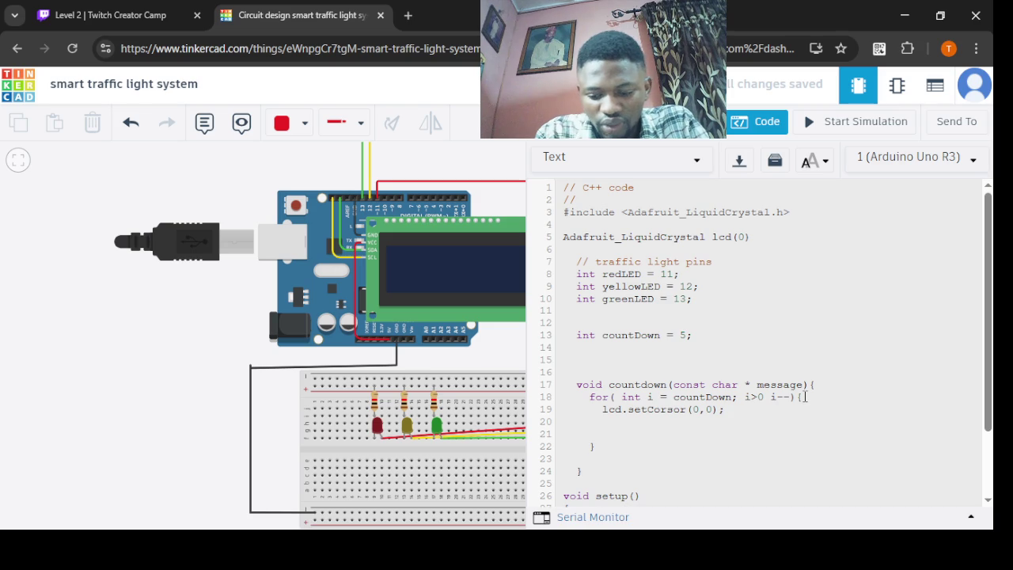
{"action": "key", "text": "Return"}
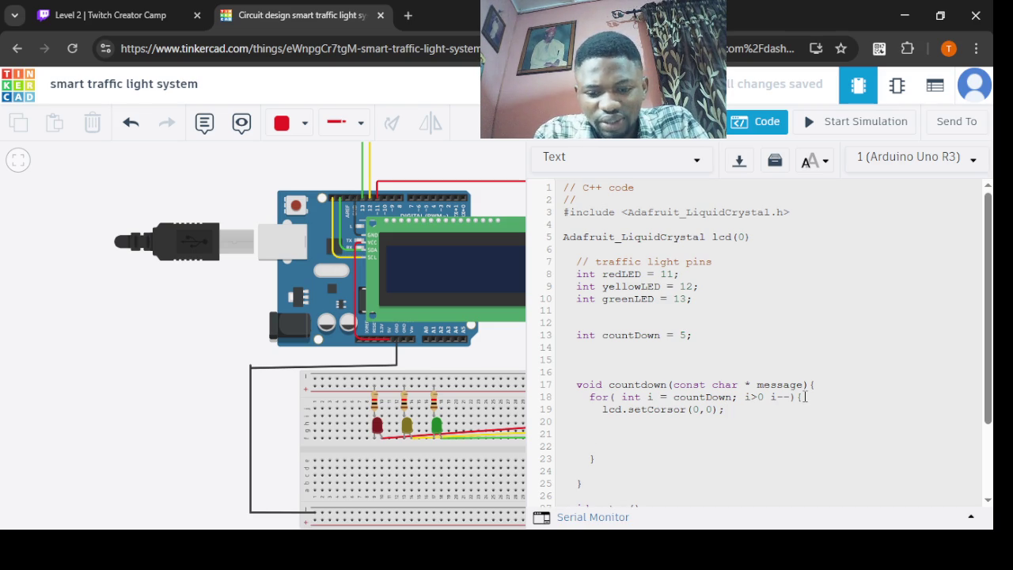
{"action": "type", "text": "lcd.print(message"}
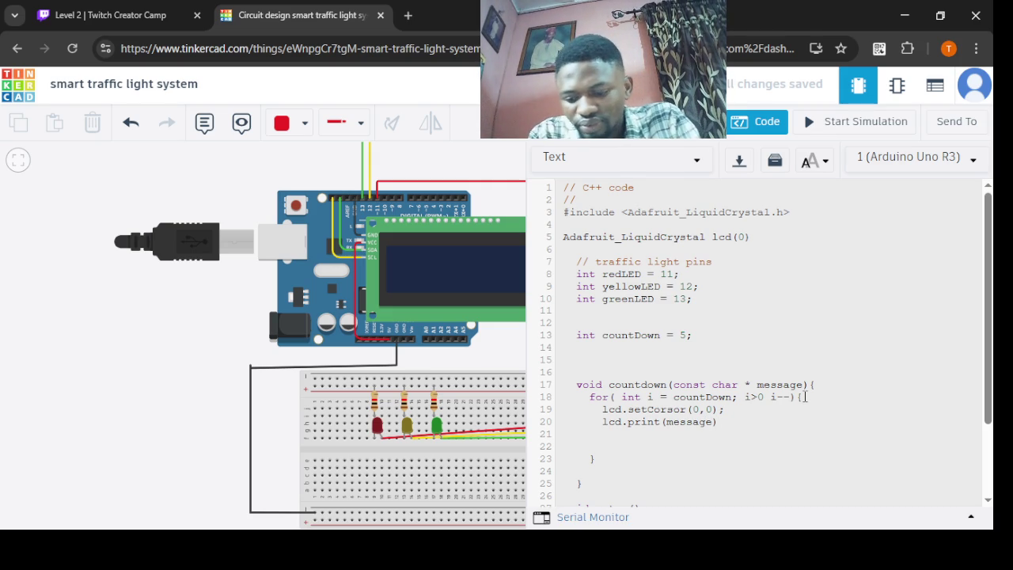
{"action": "type", "text": ")"}
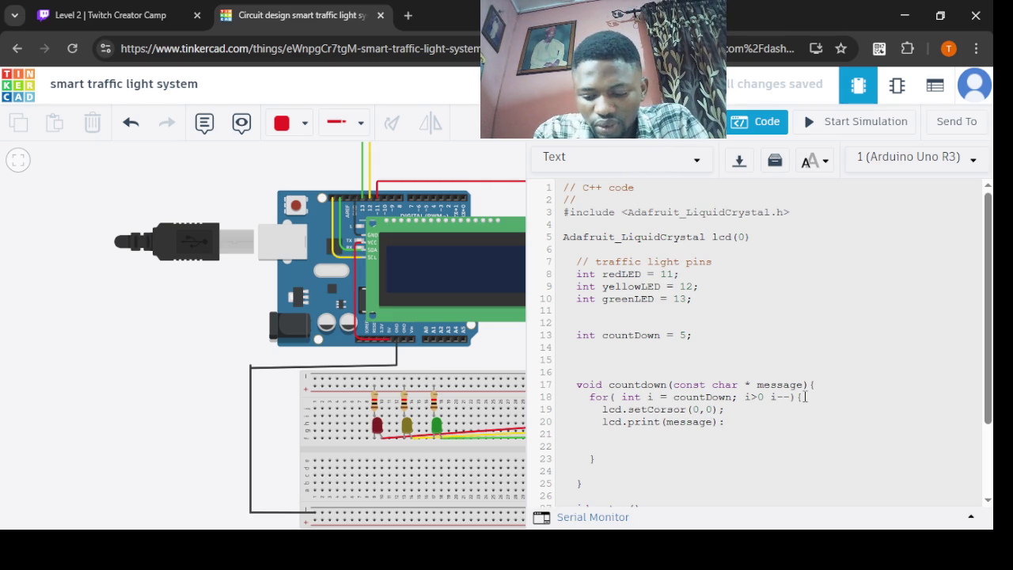
{"action": "key", "text": "Return"}
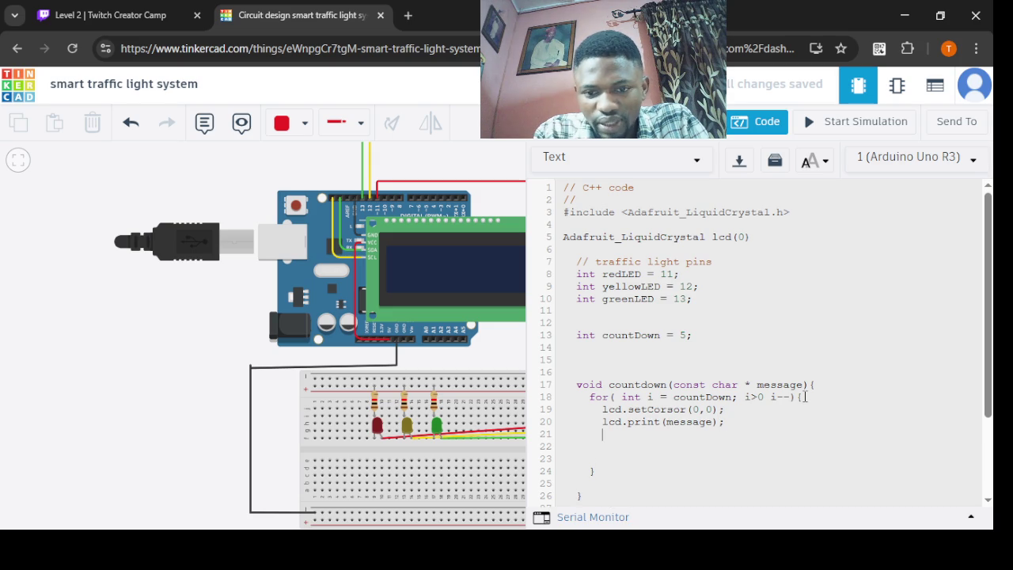
- Add lcd.print(" "); after the message print and begin an lcd.se line below
{"action": "type", "text": "lcd."}
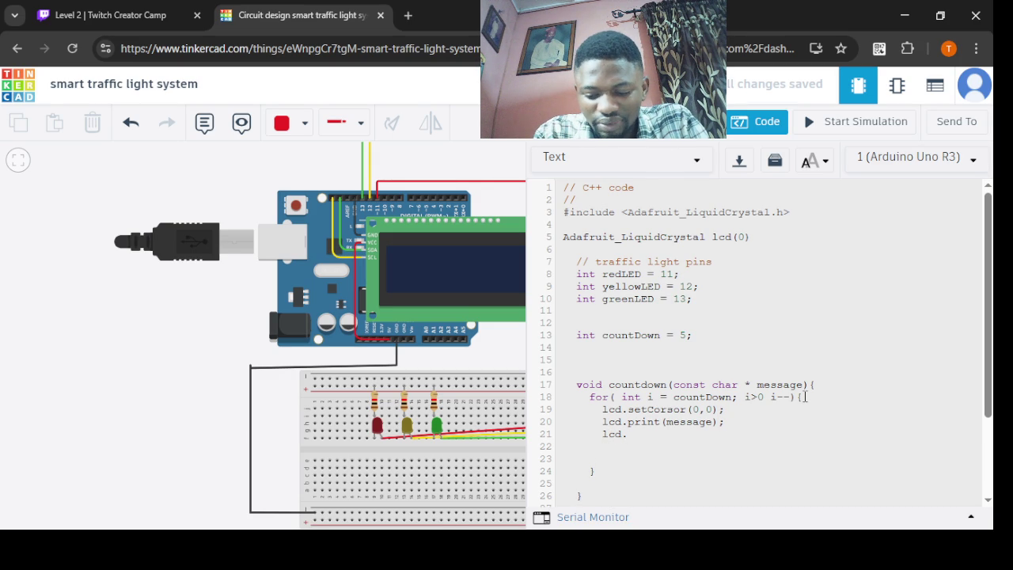
{"action": "type", "text": "print("}
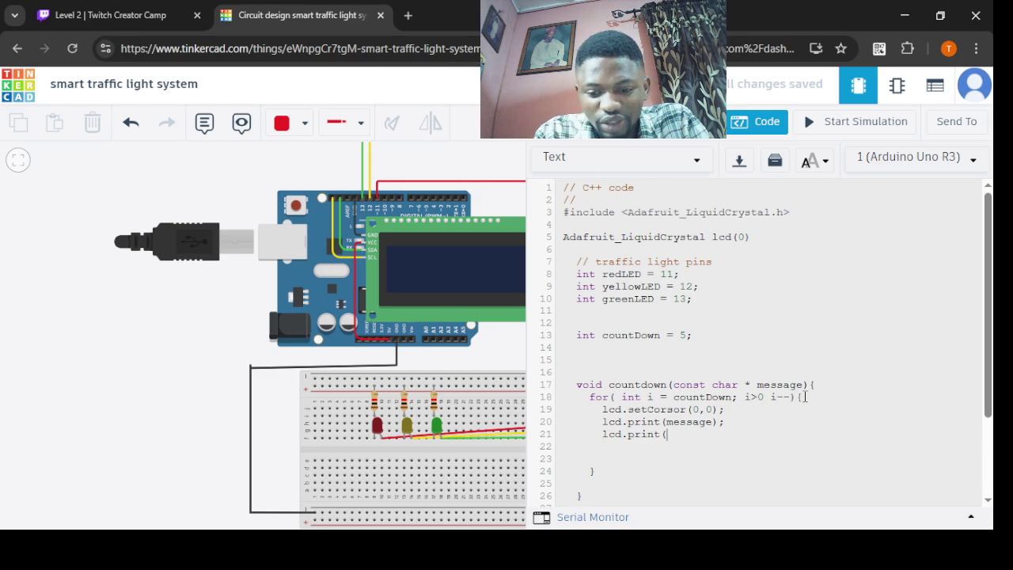
{"action": "type", "text": "\"            "}
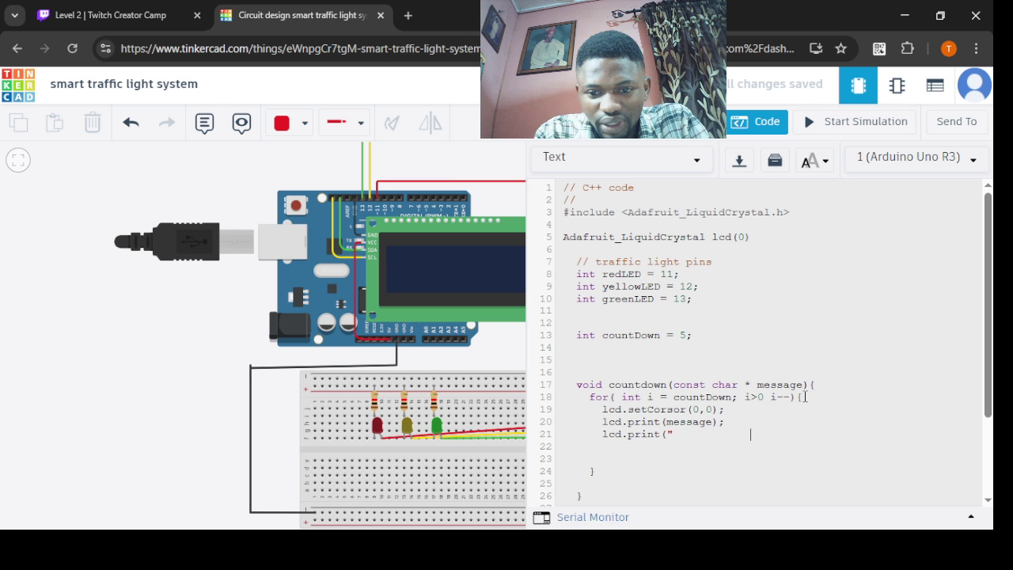
{"action": "type", "text": " \")"}
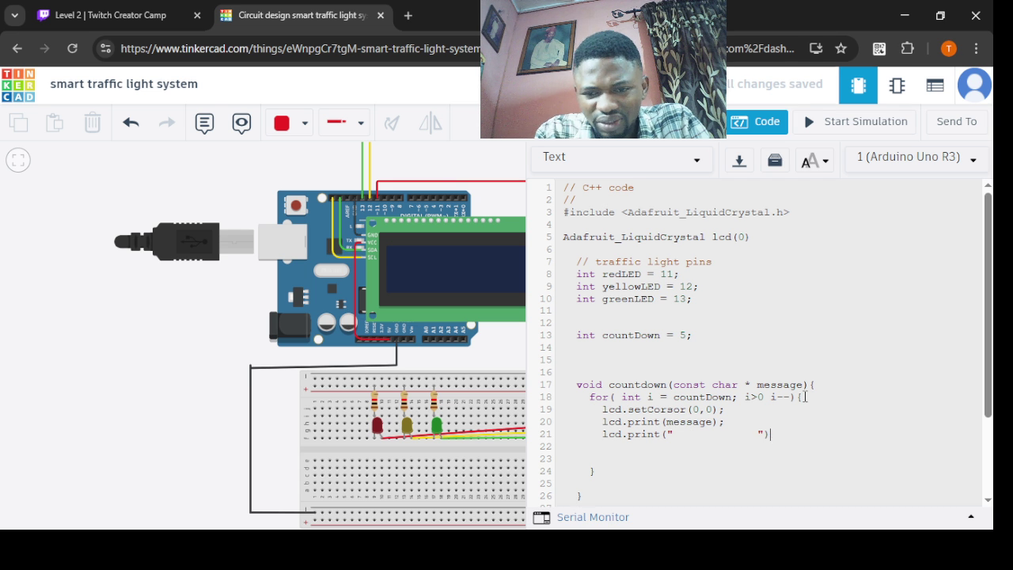
{"action": "type", "text": ";"}
{"action": "key", "text": "Return"}
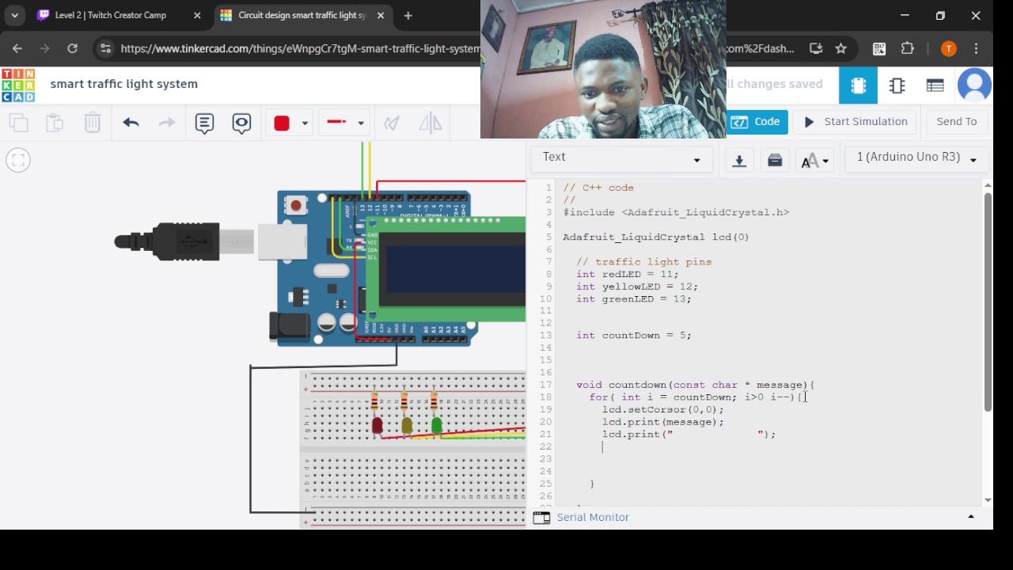
{"action": "type", "text": "l"}
{"action": "key", "text": "BackSpace"}
{"action": "key", "text": "Return"}
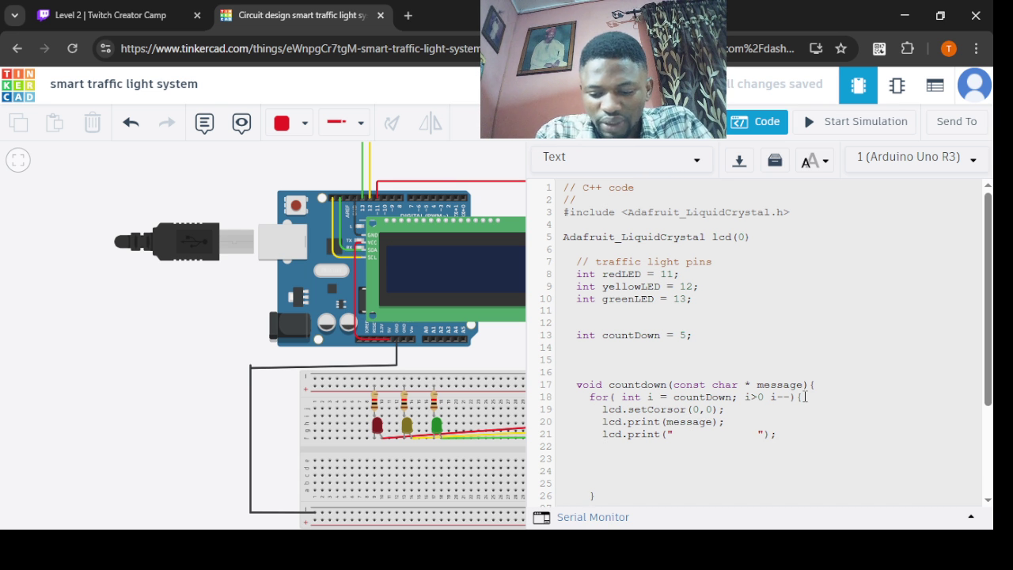
{"action": "type", "text": "lcd."}
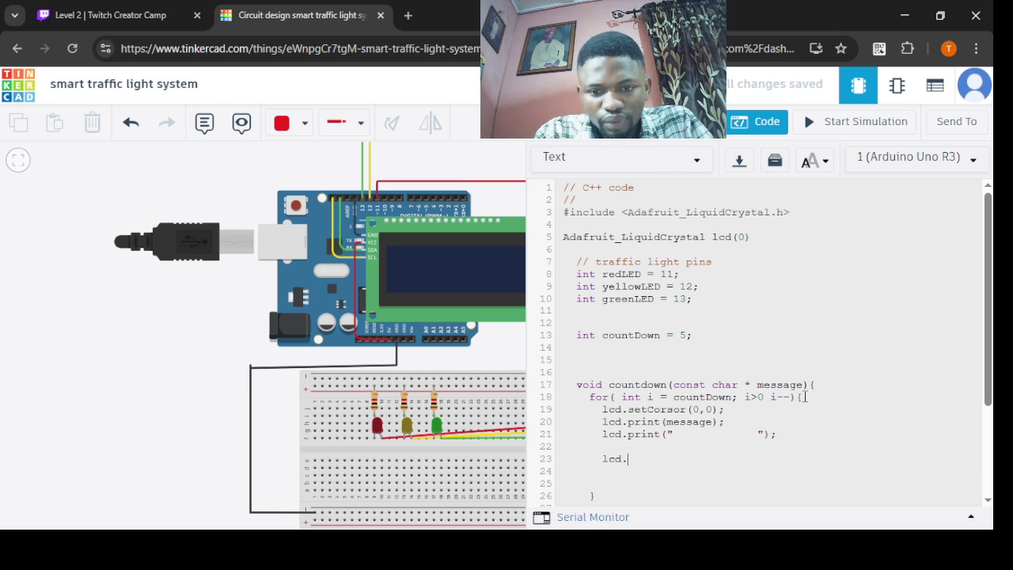
{"action": "type", "text": "set"}
- Finish the line as lcd.setCursor(0, 1) to move to the LCD's second row
{"action": "type", "text": "("}
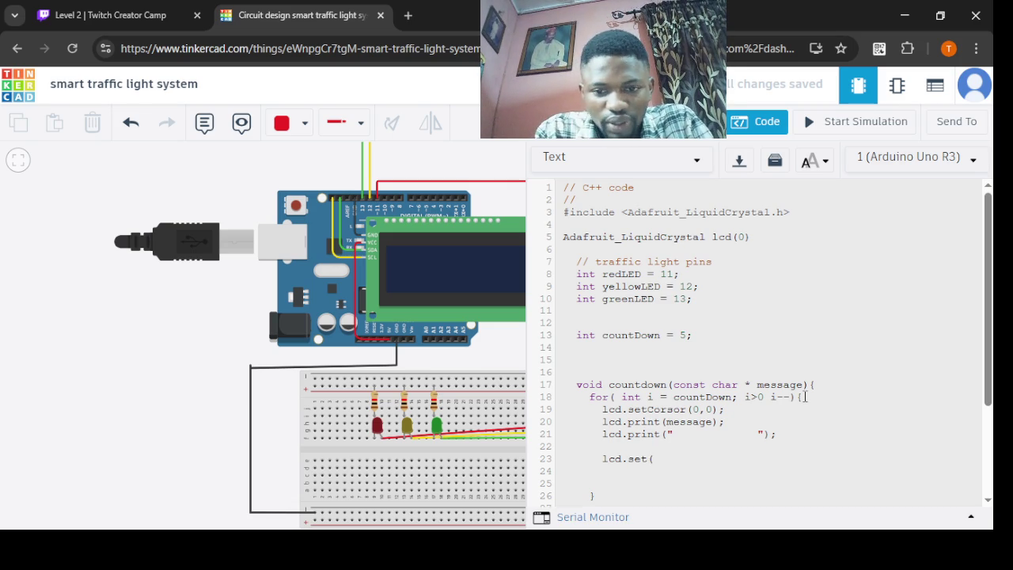
{"action": "key", "text": "BackSpace"}
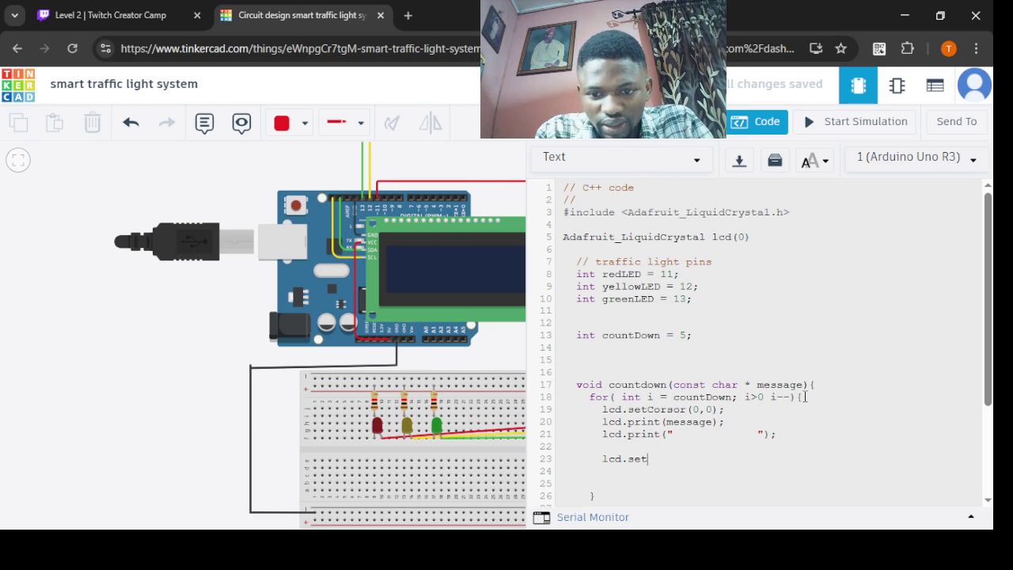
{"action": "type", "text": "ur"}
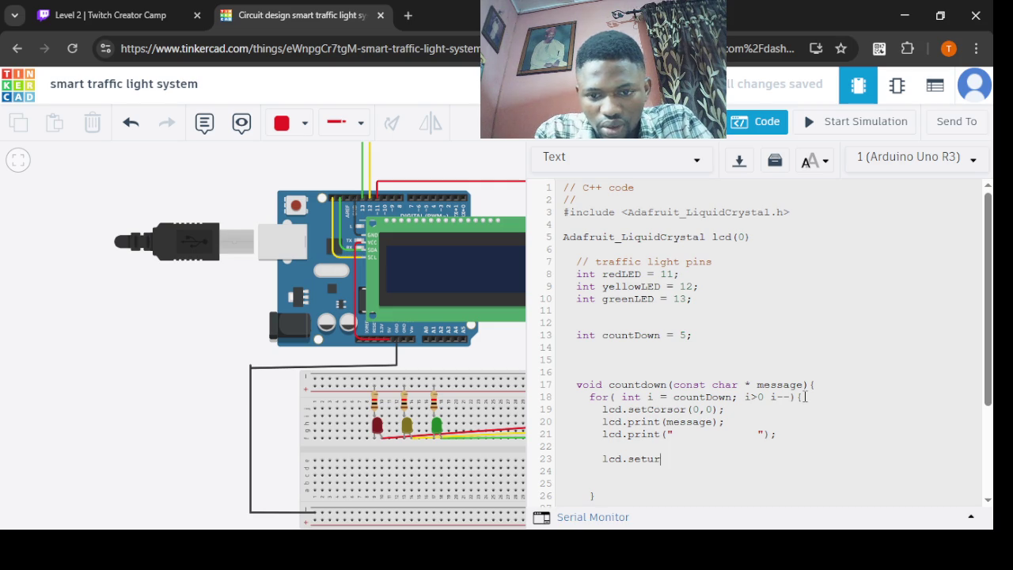
{"action": "key", "text": "BackSpace"}
{"action": "key", "text": "BackSpace"}
{"action": "type", "text": "Cursor"}
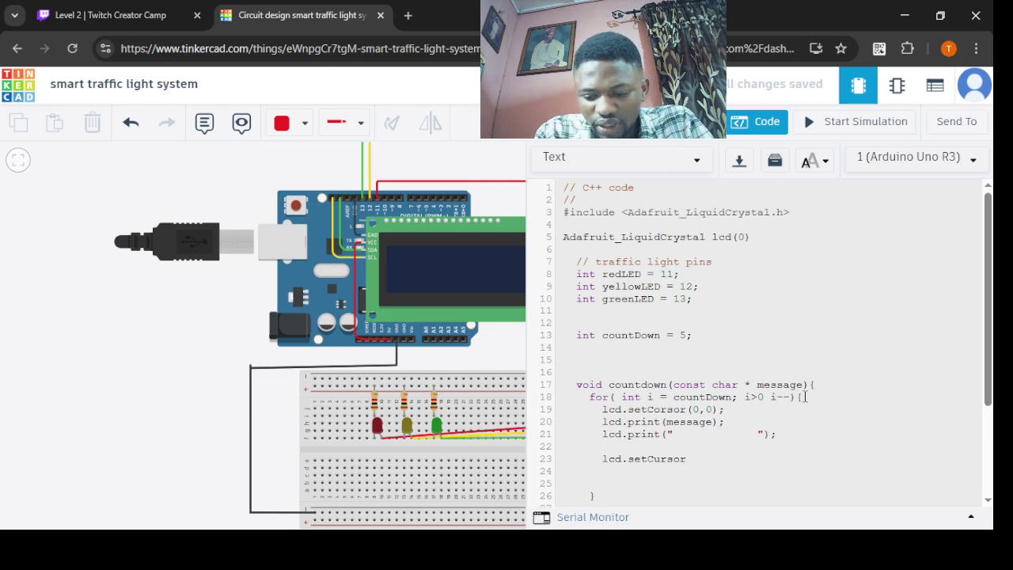
{"action": "type", "text": "(0"}
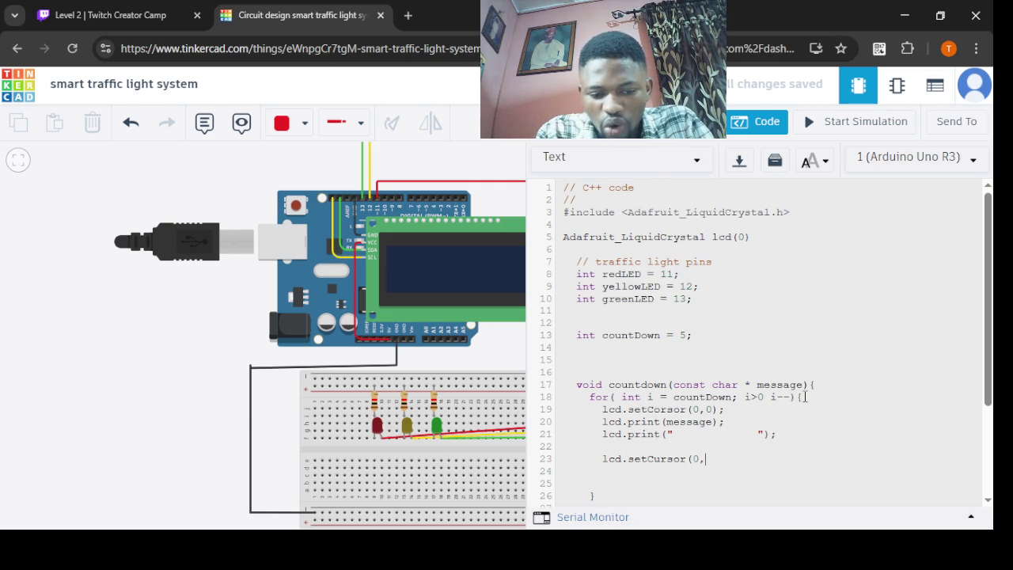
{"action": "type", "text": ", 1"}
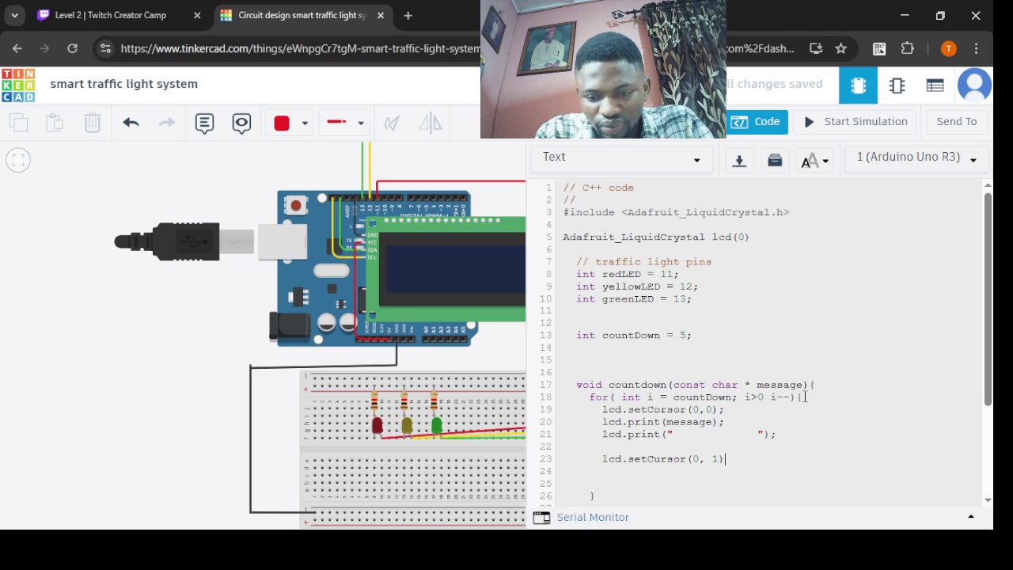
{"action": "key", "text": "Return"}
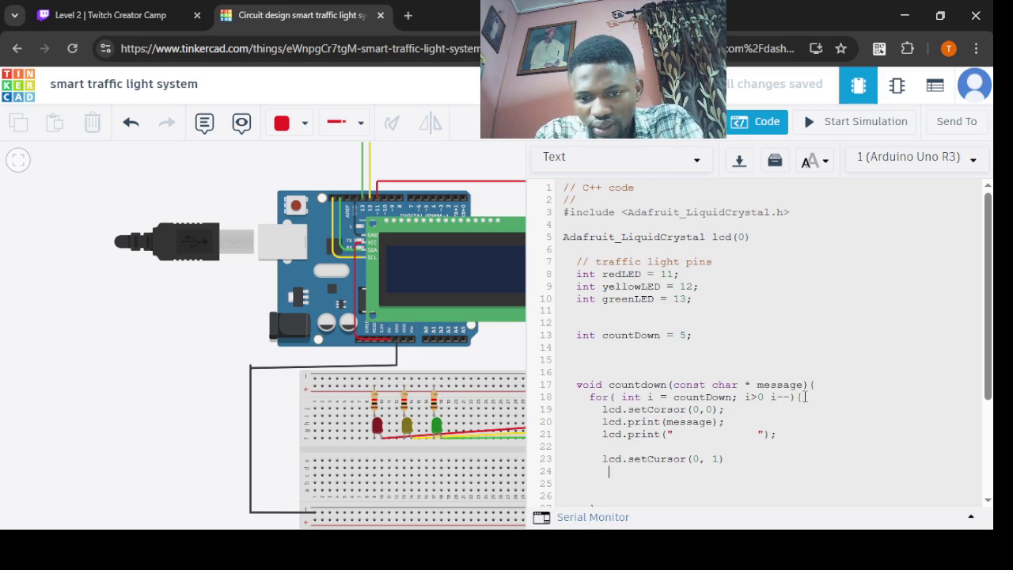
- Add lcd.print("Time: ") below it and fix the bracket and spacing typos
{"action": "type", "text": "lcd.print"}
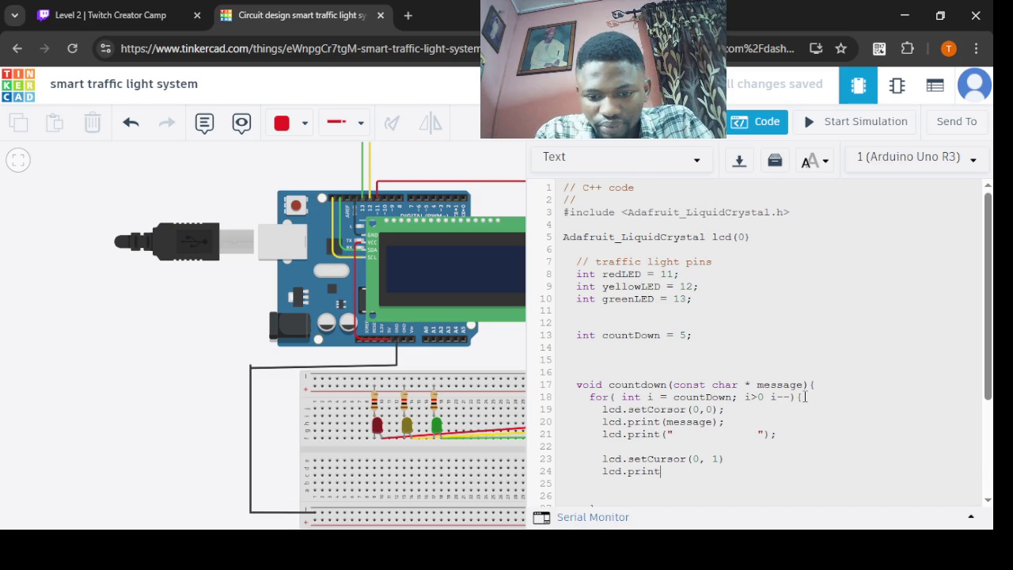
{"action": "type", "text": "(\""}
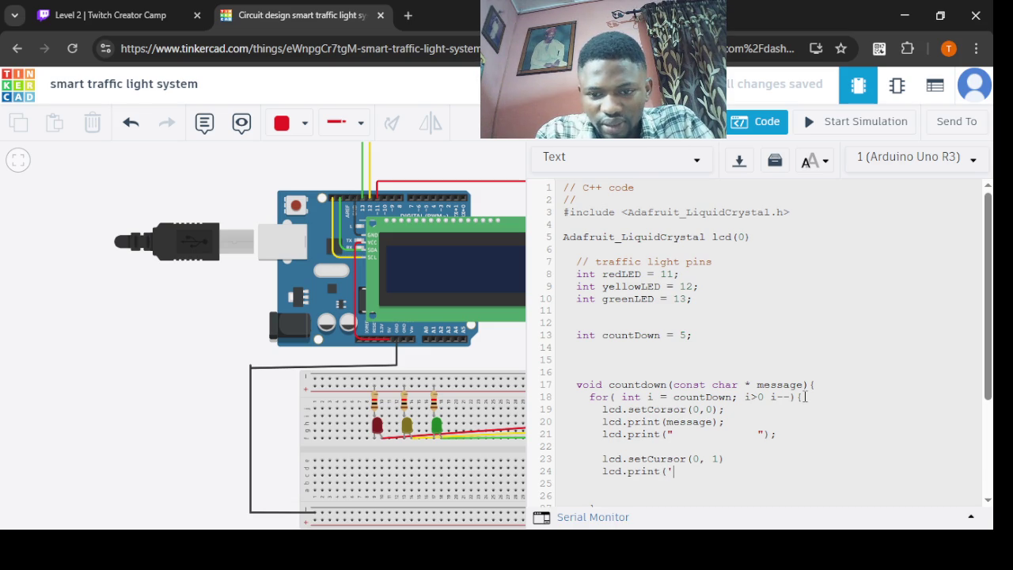
{"action": "type", "text": "Time"}
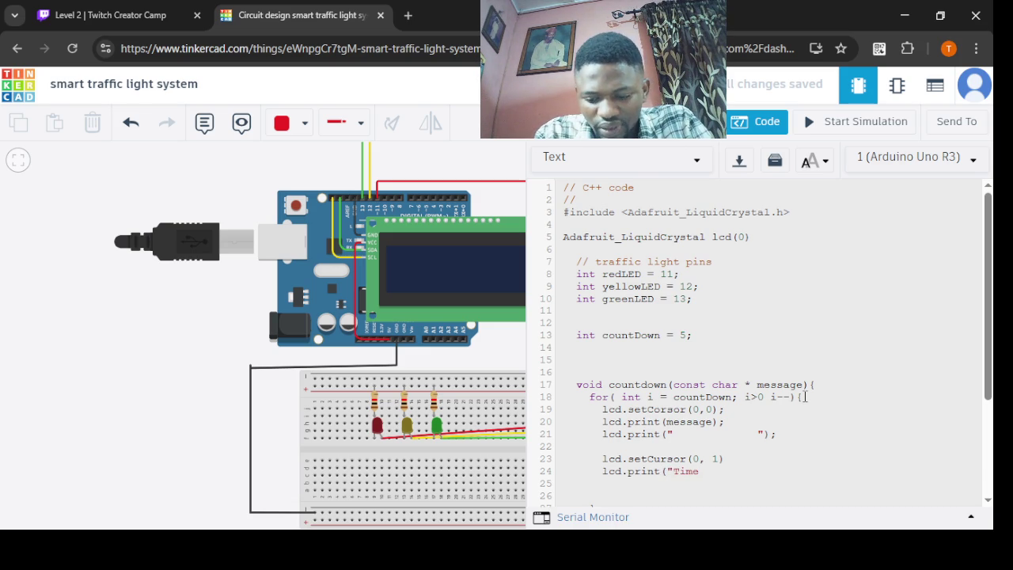
{"action": "type", "text": ": \""}
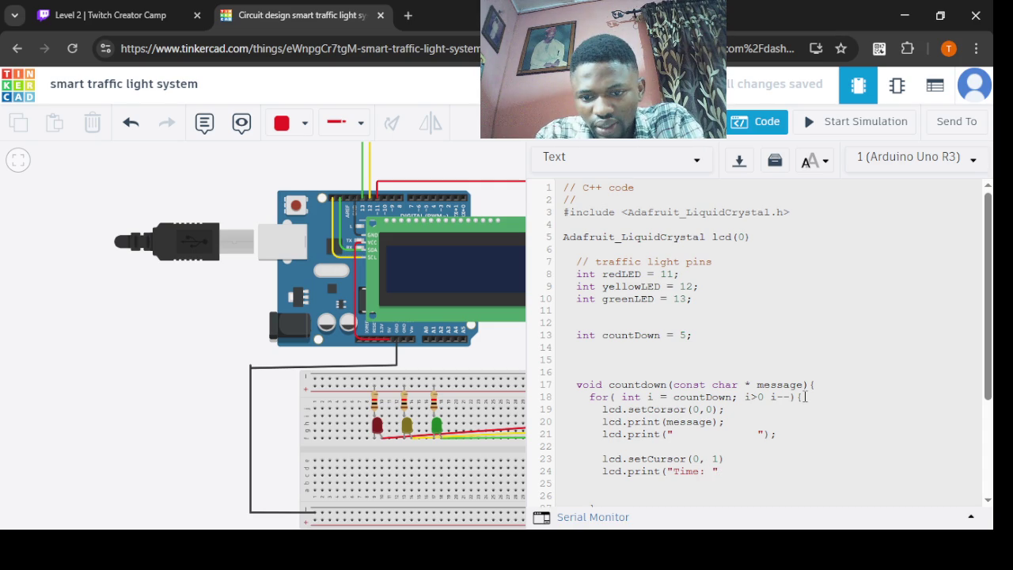
{"action": "type", "text": "])"}
{"action": "key", "text": "BackSpace"}
{"action": "key", "text": "Home"}
{"action": "type", "text": ")"}
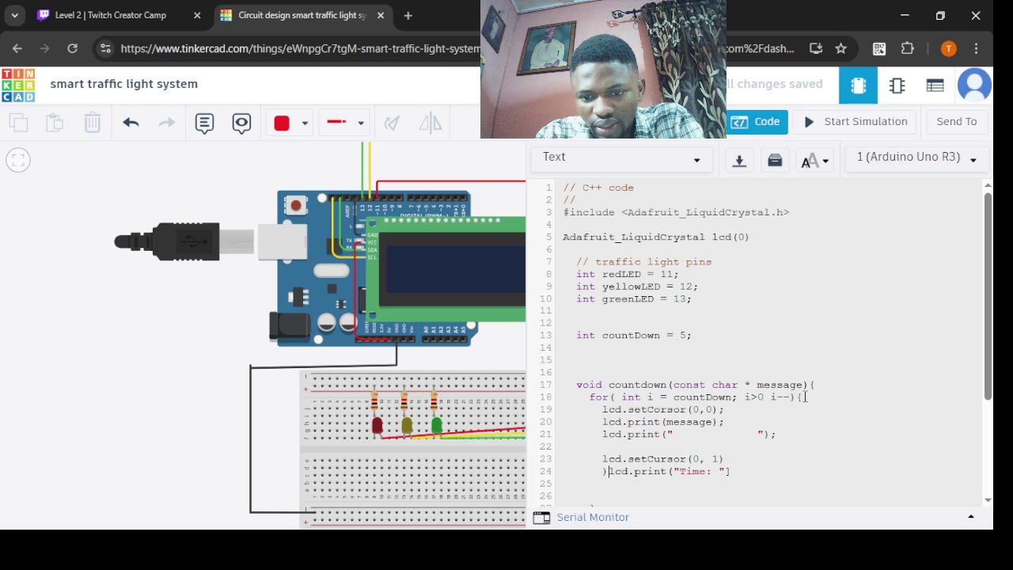
{"action": "key", "text": "BackSpace"}
{"action": "type", "text": ")"}
{"action": "key", "text": "BackSpace"}
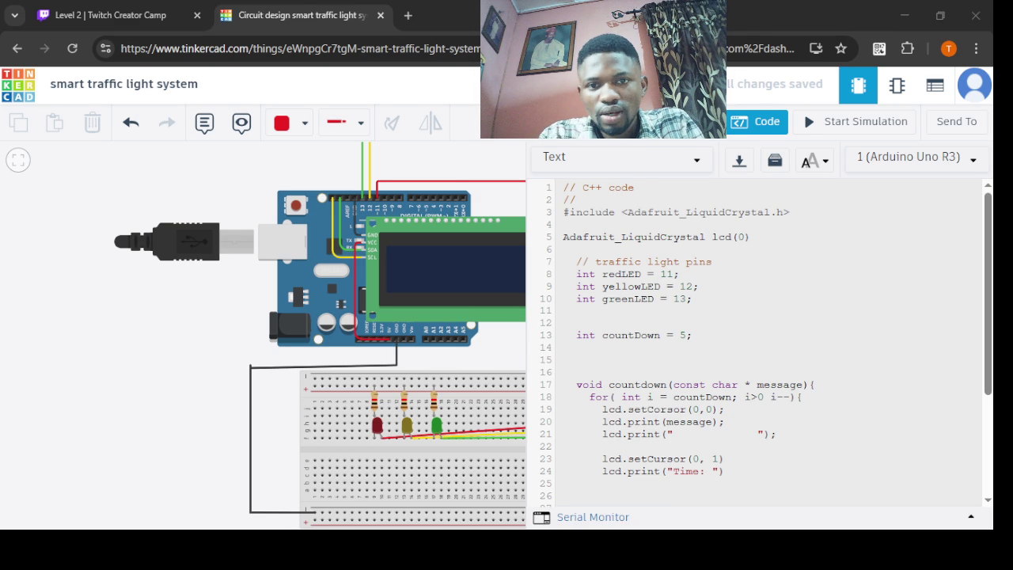
- Overwrite the lcd.setCursor(0, 1) line, leaving a stray dot before the Time print
{"action": "left_click", "coordinate": [602, 471]}
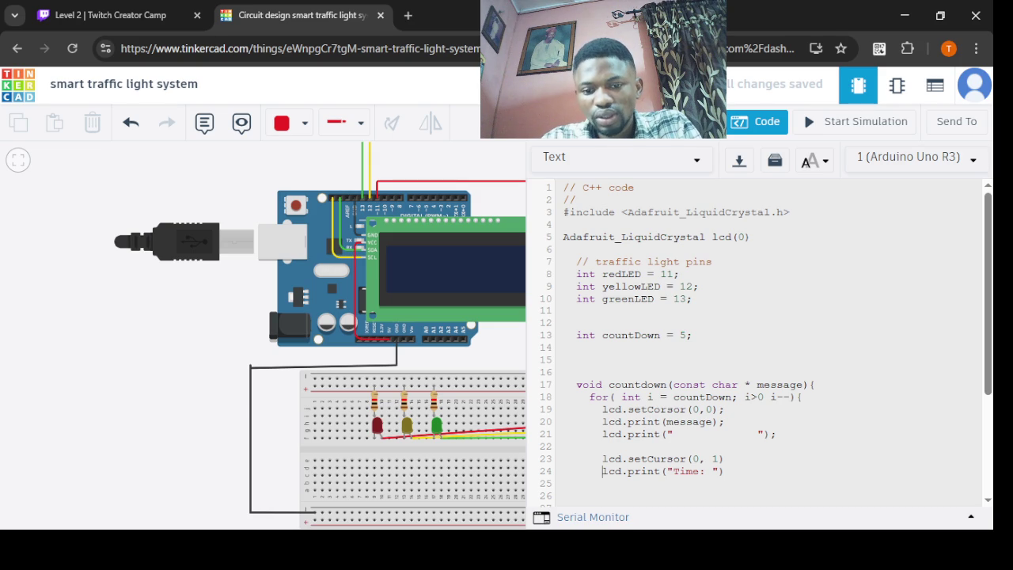
{"action": "key", "text": "alt+Tab"}
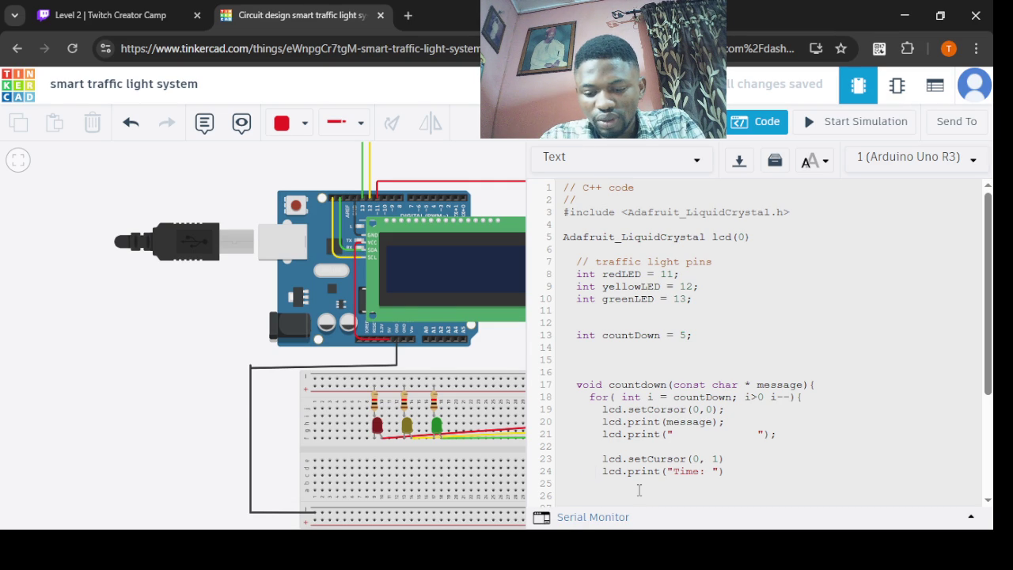
{"action": "type", "text": "."}
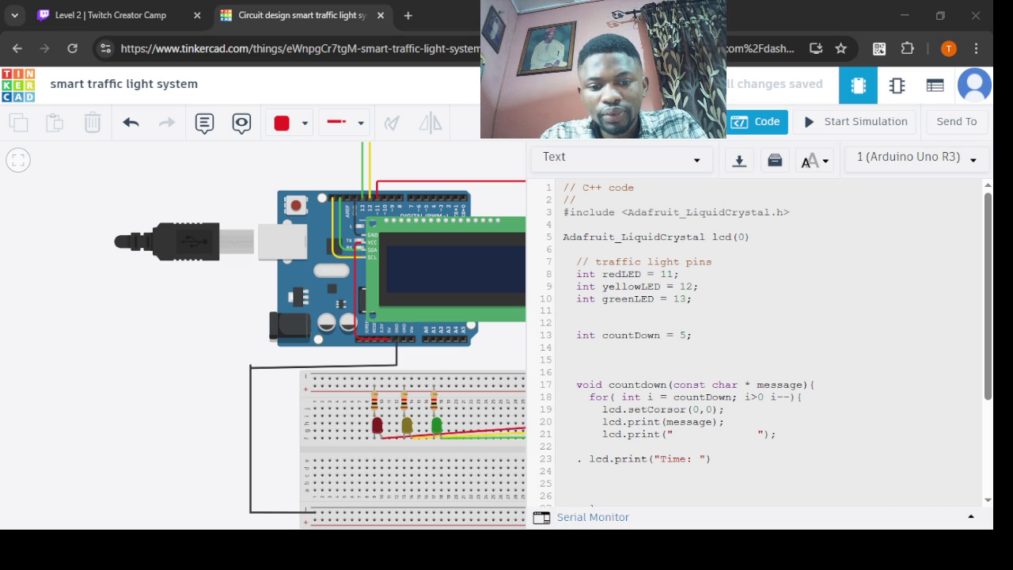
- Delete the stray dot before lcd.print("Time: ") and start a new line with 'l'
{"action": "left_click", "coordinate": [582, 458]}
{"action": "key", "text": "BackSpace"}
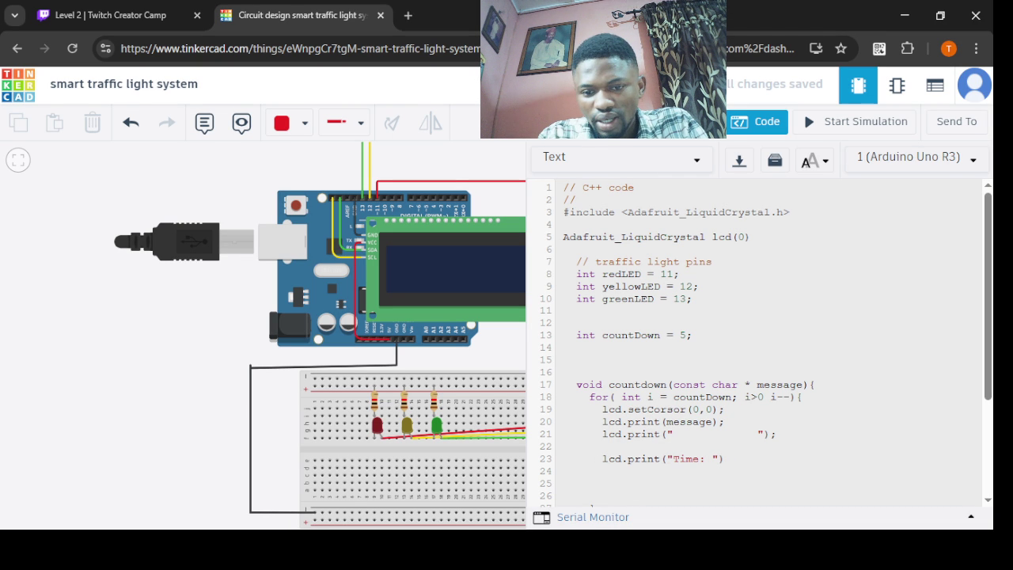
{"action": "key", "text": "Return"}
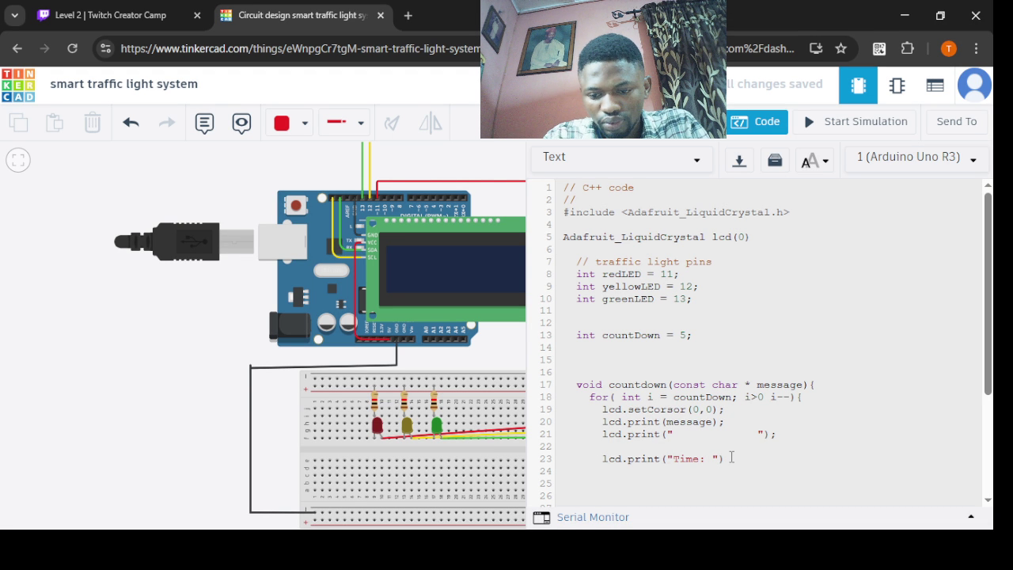
{"action": "type", "text": "l"}
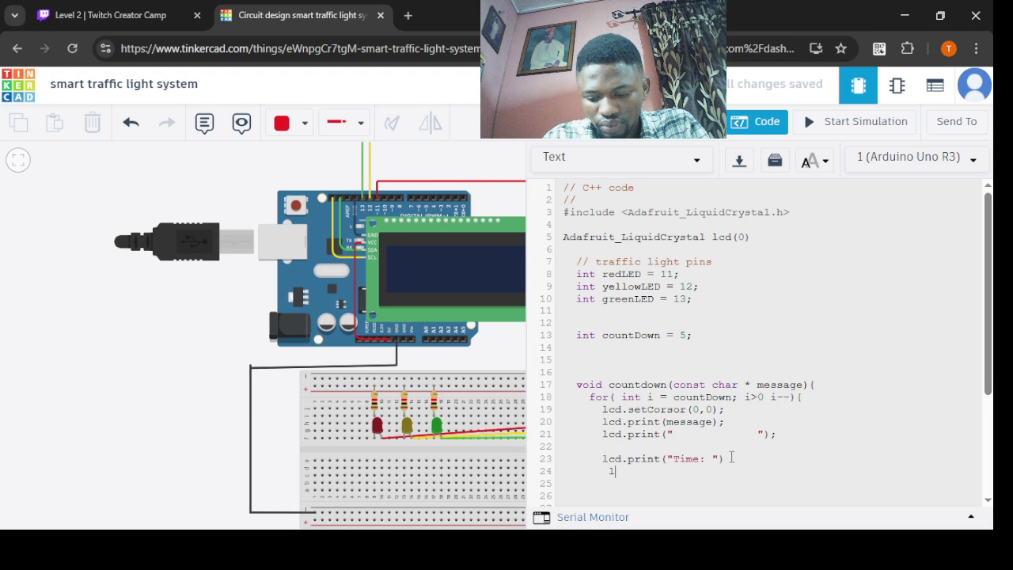
{"action": "key", "text": "BackSpace"}
{"action": "type", "text": "l"}
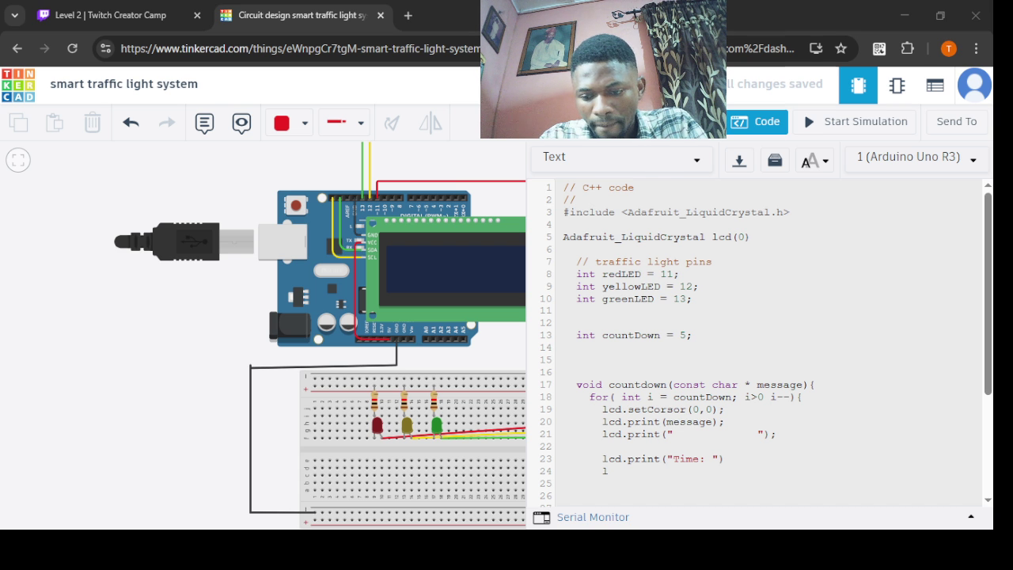
- Add lcd.print(i) and lcd.print("sec ") lines after the Time label
{"action": "left_click", "coordinate": [524, 512]}
{"action": "type", "text": "cd."}
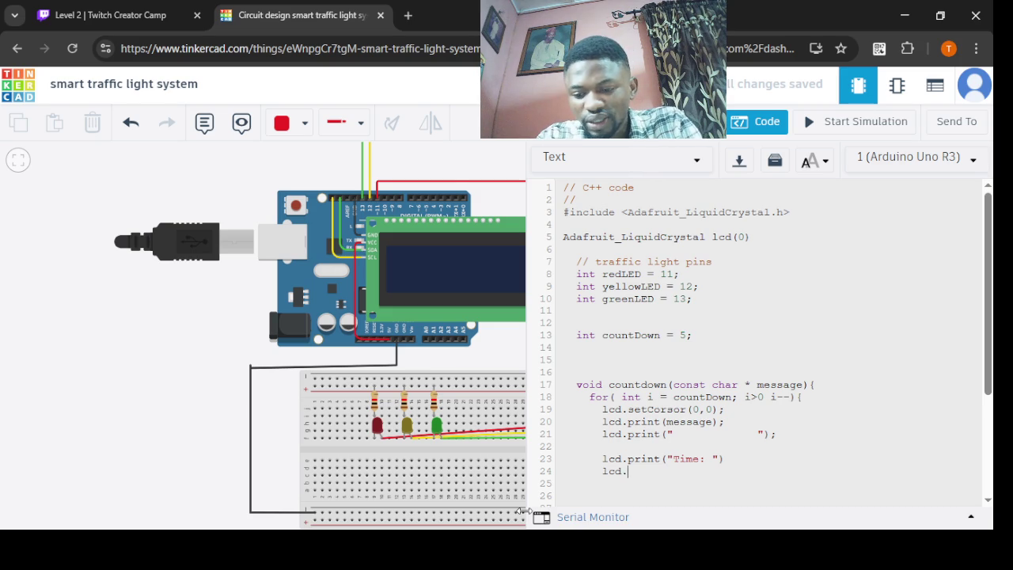
{"action": "type", "text": "print("}
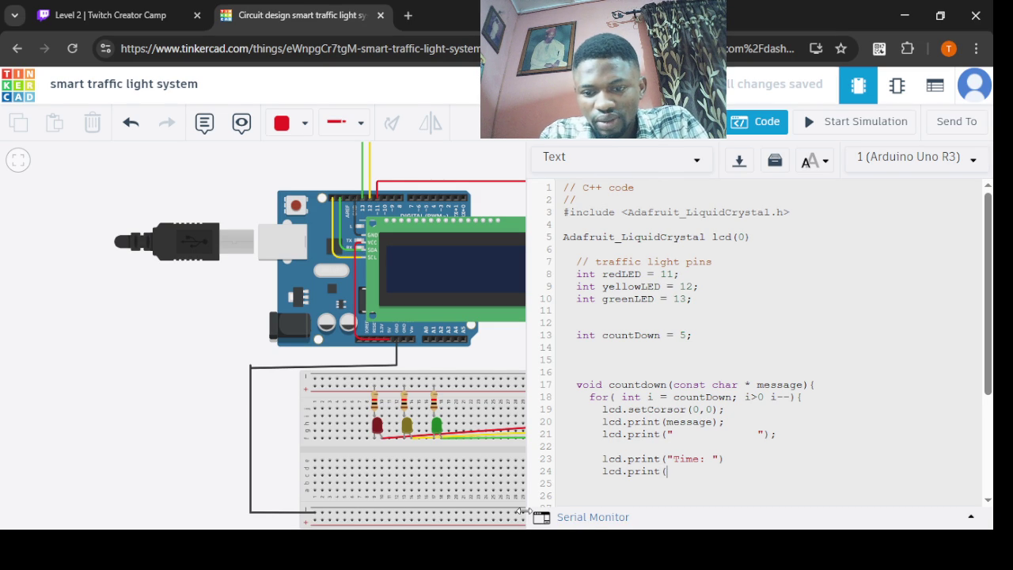
{"action": "type", "text": "i"}
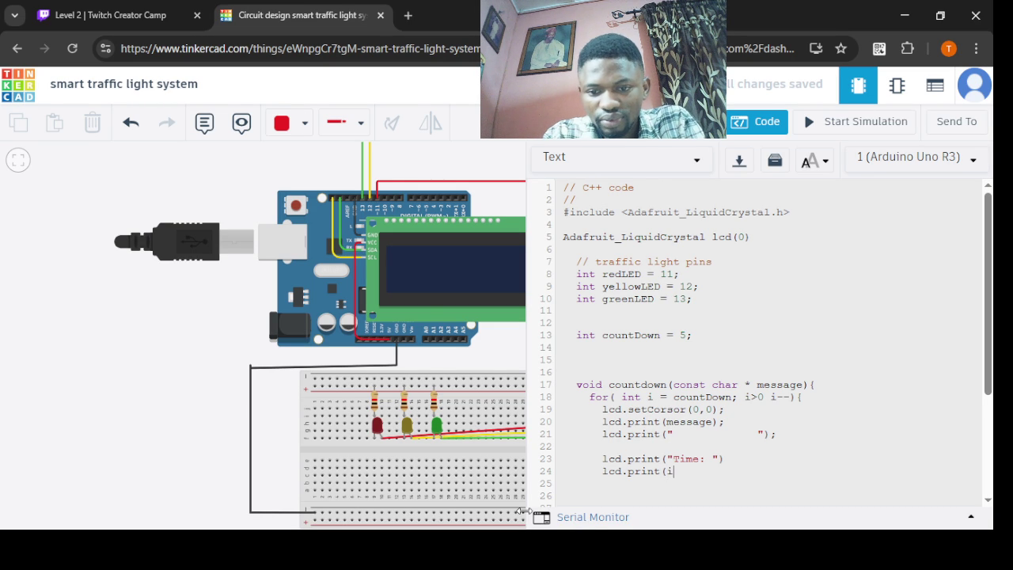
{"action": "type", "text": ");"}
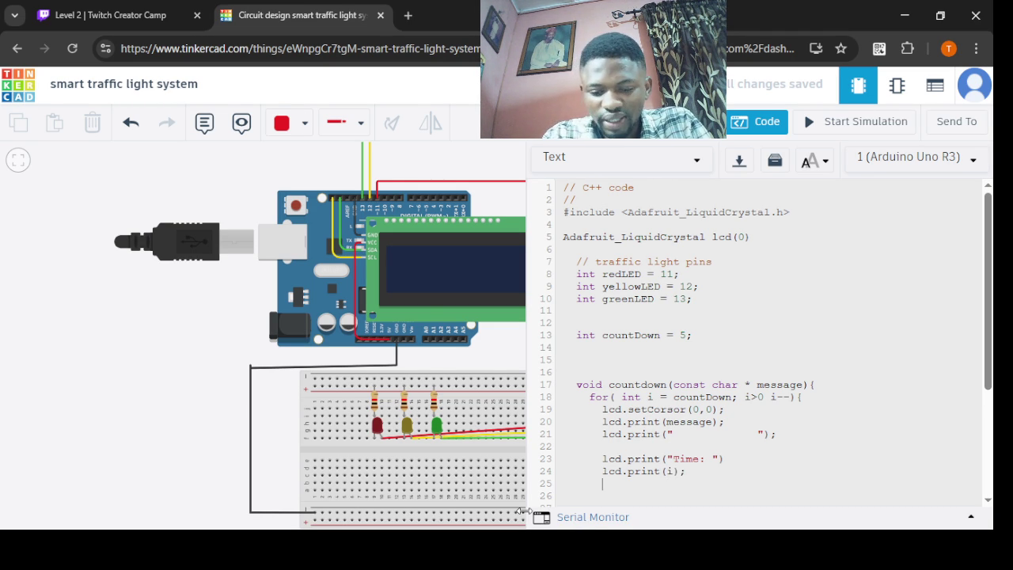
{"action": "key", "text": "Return"}
{"action": "type", "text": "lcd"}
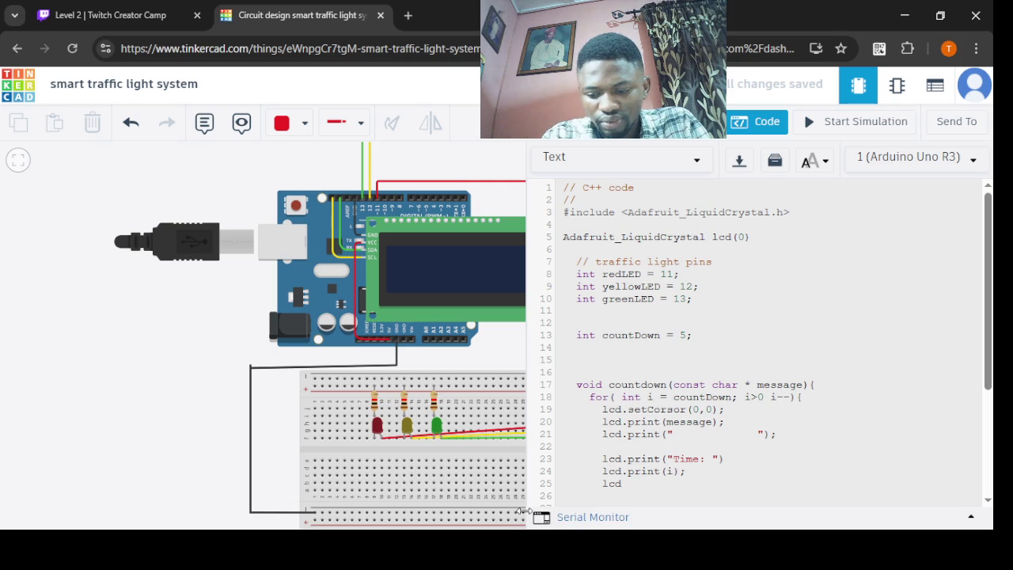
{"action": "type", "text": ".print(\""}
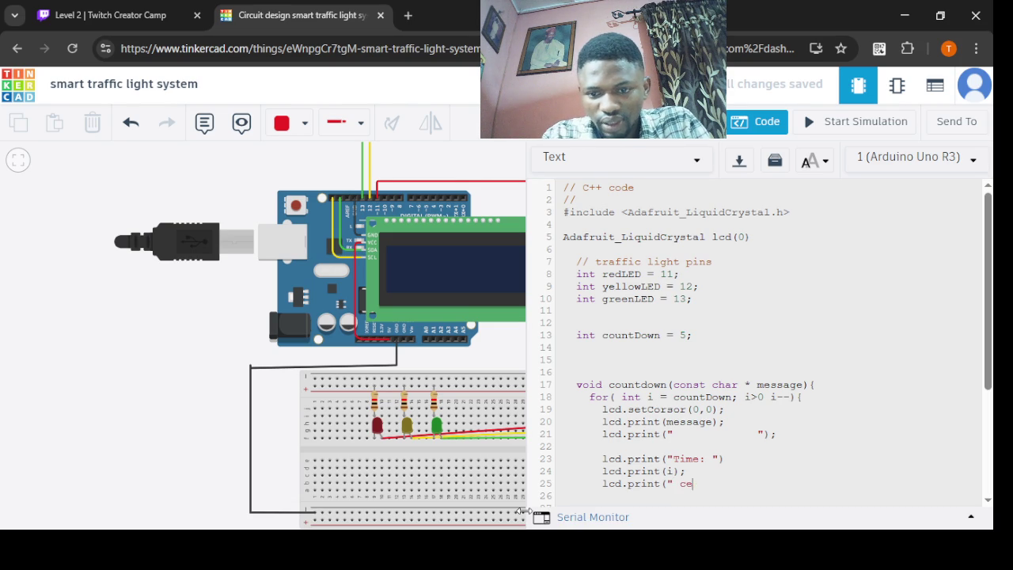
{"action": "type", "text": "sec  \""}
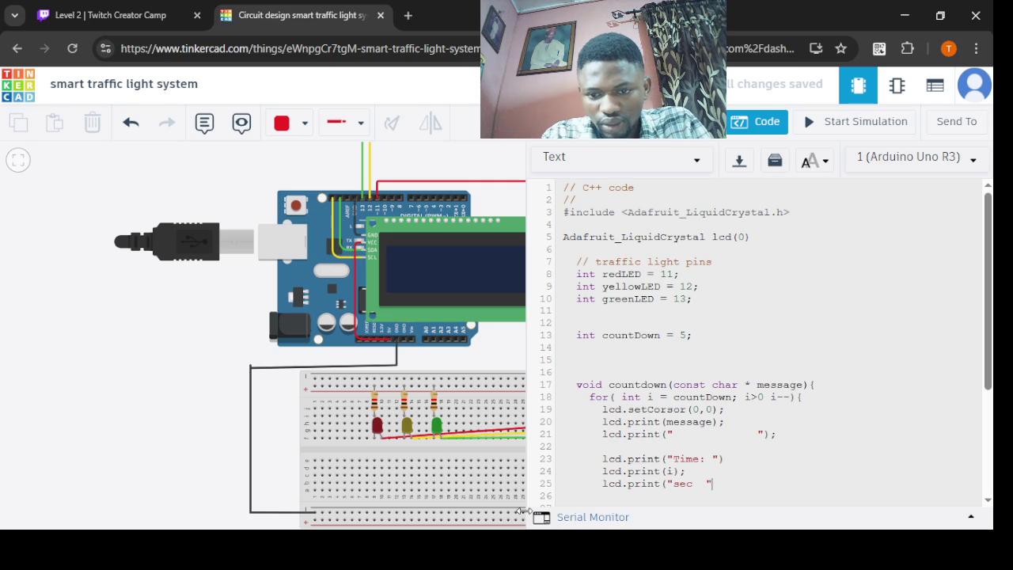
{"action": "type", "text": ")"}
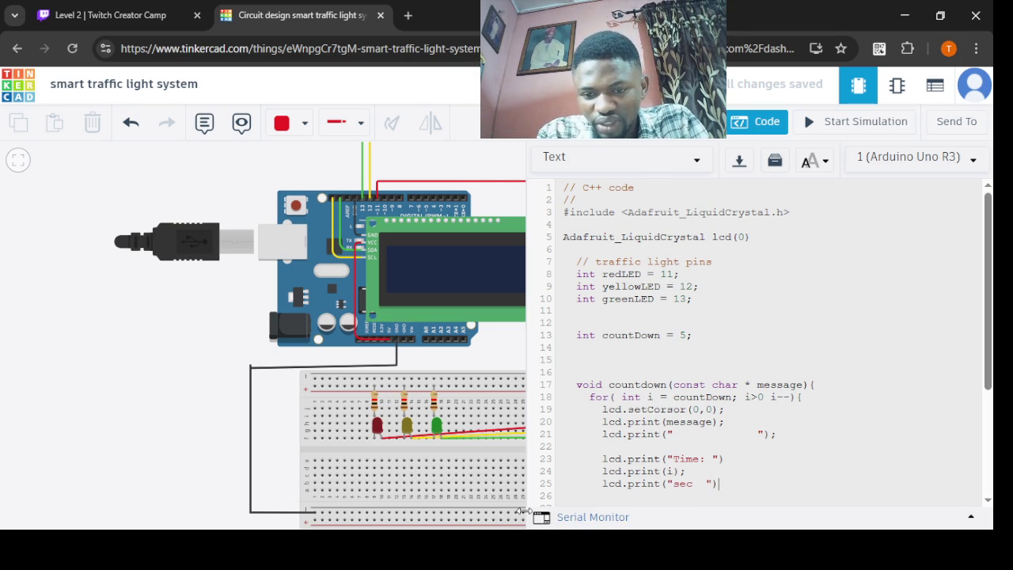
- Add delay(1000); and terminate the Time and sec print lines with semicolons
{"action": "key", "text": "Return"}
{"action": "key", "text": "BackSpace"}
{"action": "type", "text": "deleay)"}
{"action": "key", "text": "BackSpace"}
{"action": "key", "text": "BackSpace"}
{"action": "key", "text": "BackSpace"}
{"action": "key", "text": "BackSpace"}
{"action": "type", "text": "ay"}
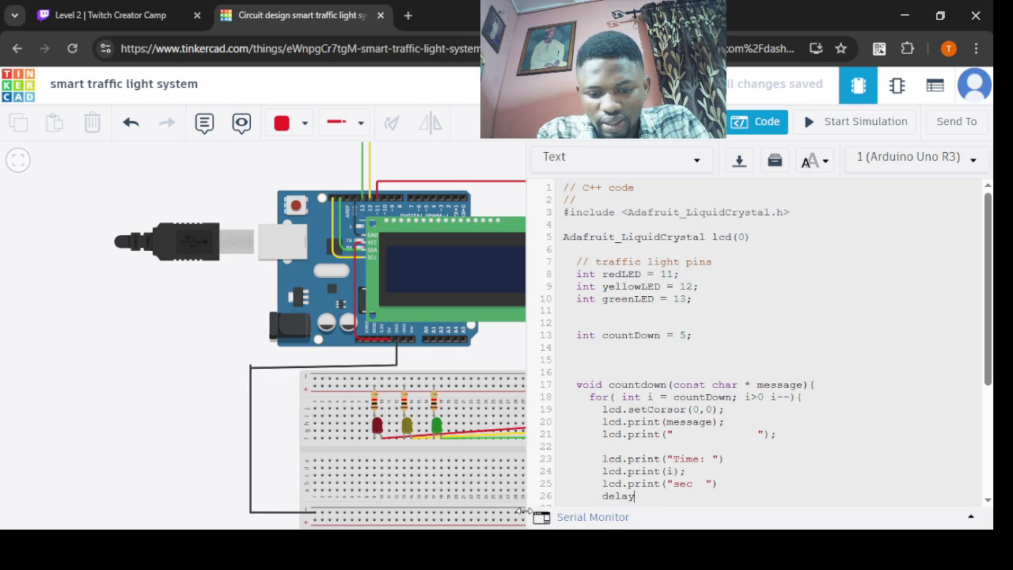
{"action": "type", "text": "(1000);"}
{"action": "left_click", "coordinate": [748, 460]}
{"action": "type", "text": ";"}
{"action": "left_click", "coordinate": [719, 484]}
{"action": "type", "text": ";"}
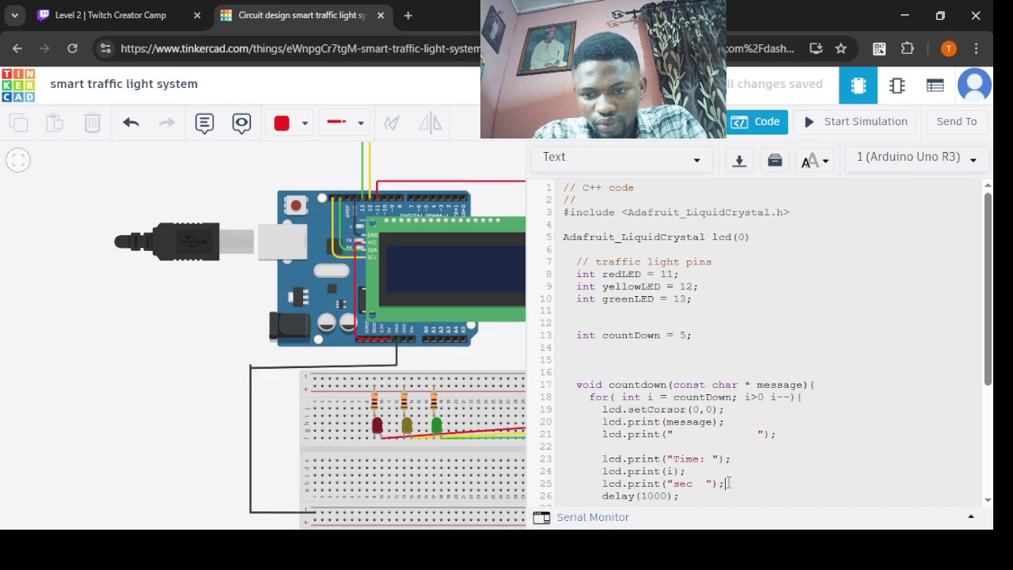
{"action": "scroll", "coordinate": [930, 375], "scroll_direction": "down", "scroll_amount": 2}
{"action": "scroll", "coordinate": [930, 375], "scroll_direction": "down", "scroll_amount": 2}
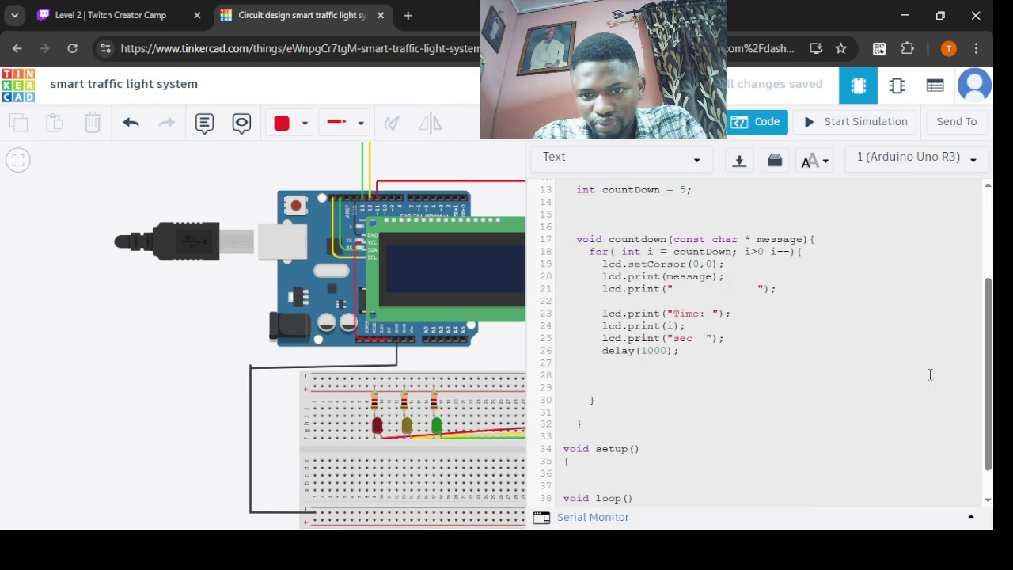
{"action": "left_click", "coordinate": [701, 356]}
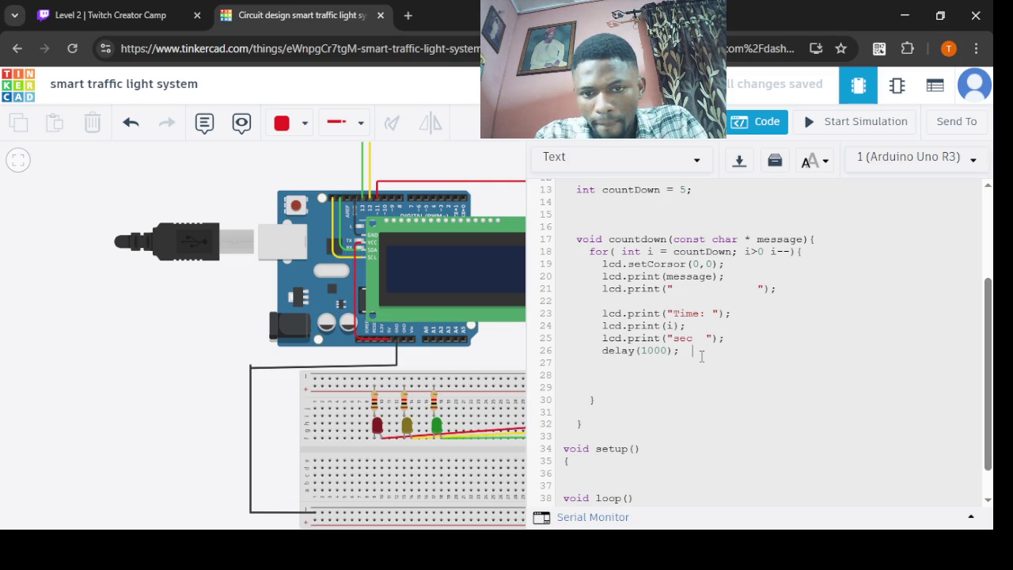
{"action": "left_click", "coordinate": [642, 365]}
{"action": "left_click", "coordinate": [580, 387]}
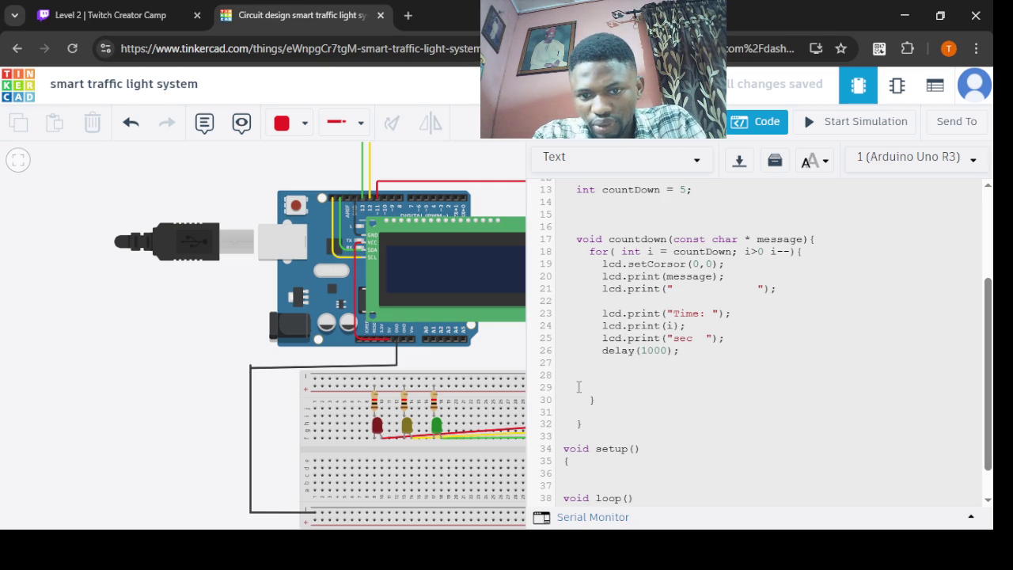
{"action": "key", "text": "BackSpace"}
{"action": "key", "text": "BackSpace"}
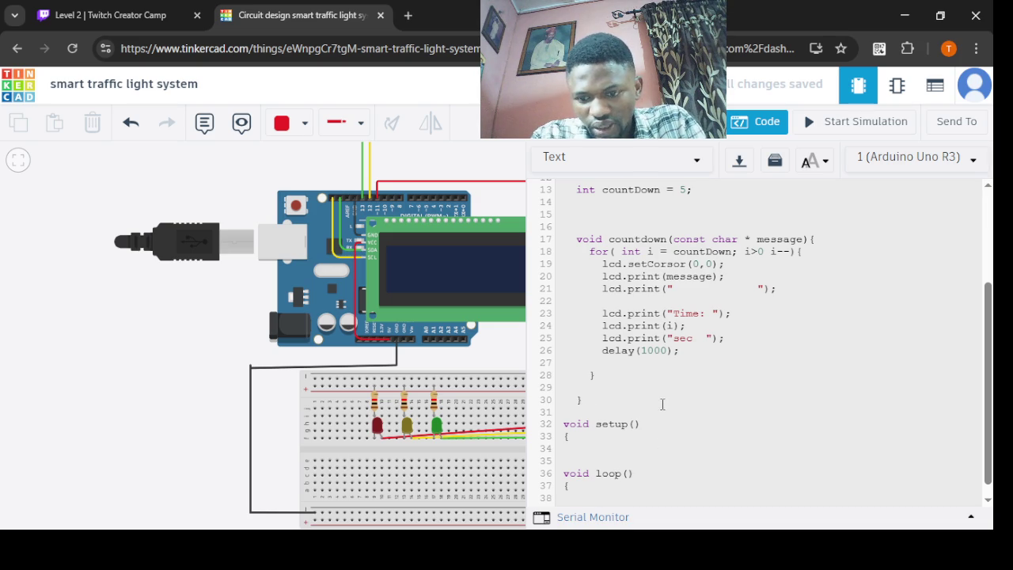
{"action": "left_click", "coordinate": [648, 424]}
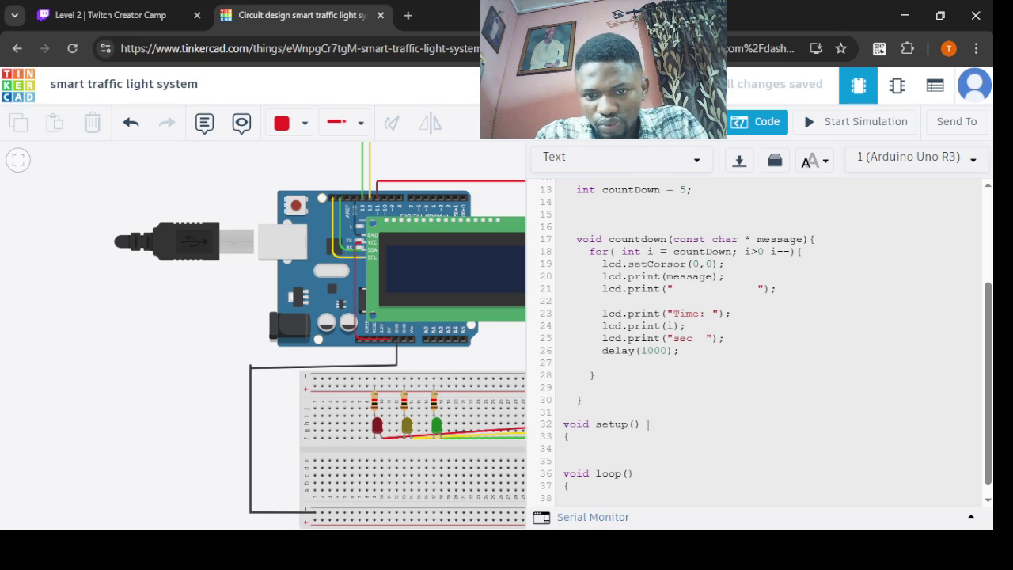
- In setup(), set redLED and yellowLED as OUTPUT with pinMode
{"action": "key", "text": "Down"}
{"action": "key", "text": "Down"}
{"action": "key", "text": "Down"}
{"action": "type", "text": "pin"}
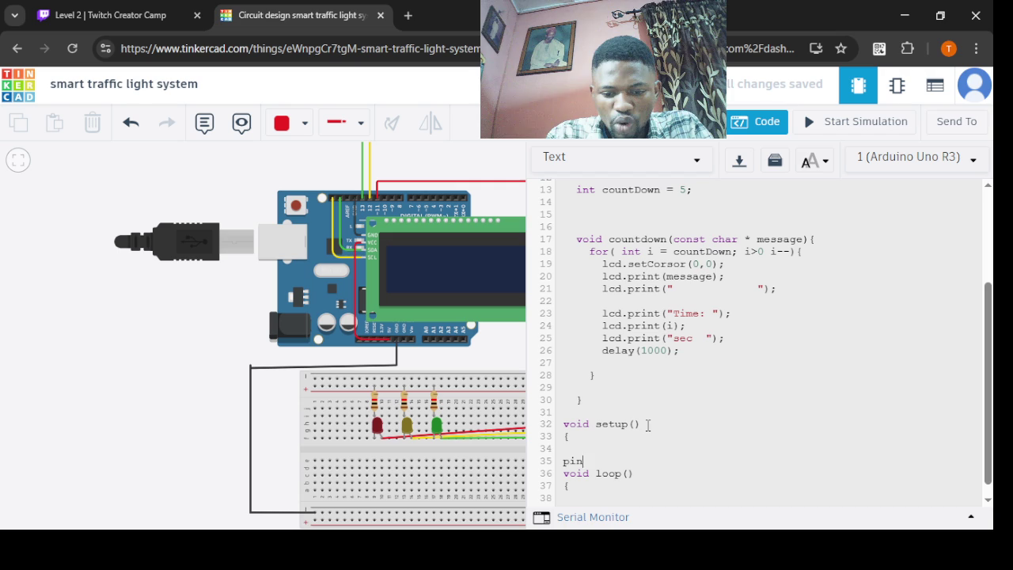
{"action": "type", "text": "Mode("}
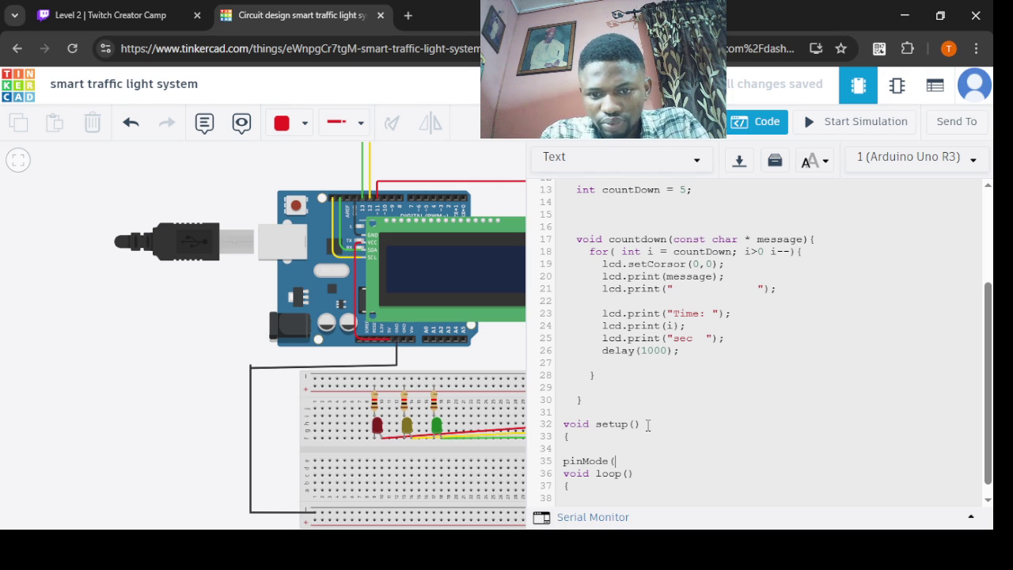
{"action": "type", "text": "red"}
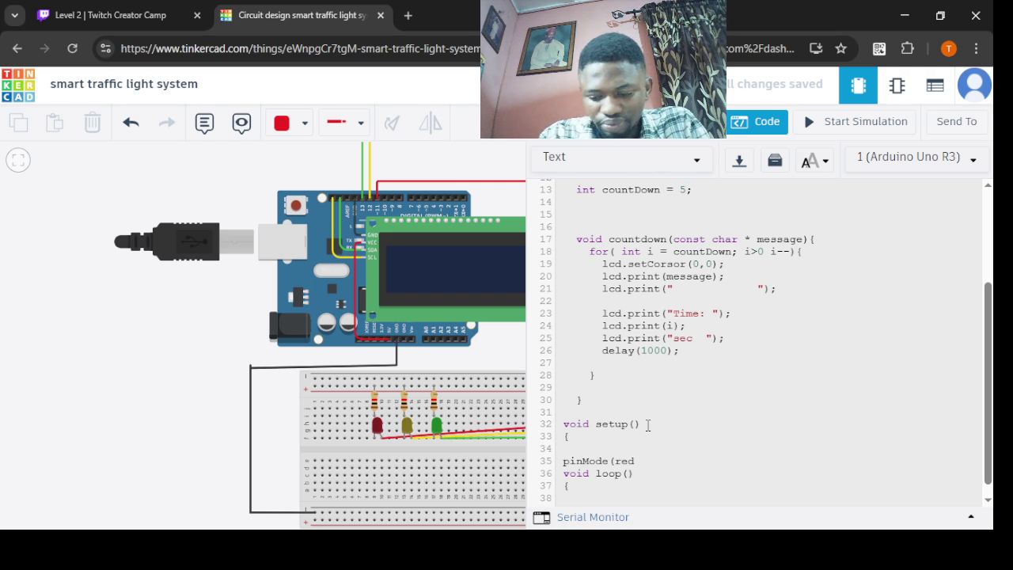
{"action": "type", "text": "LED,"}
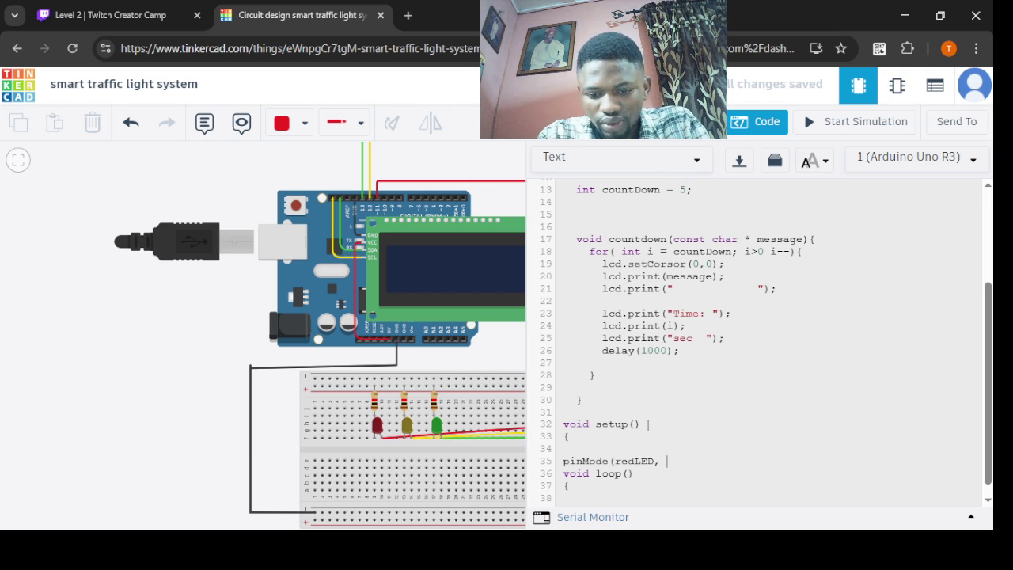
{"action": "type", "text": "OUTPUT"}
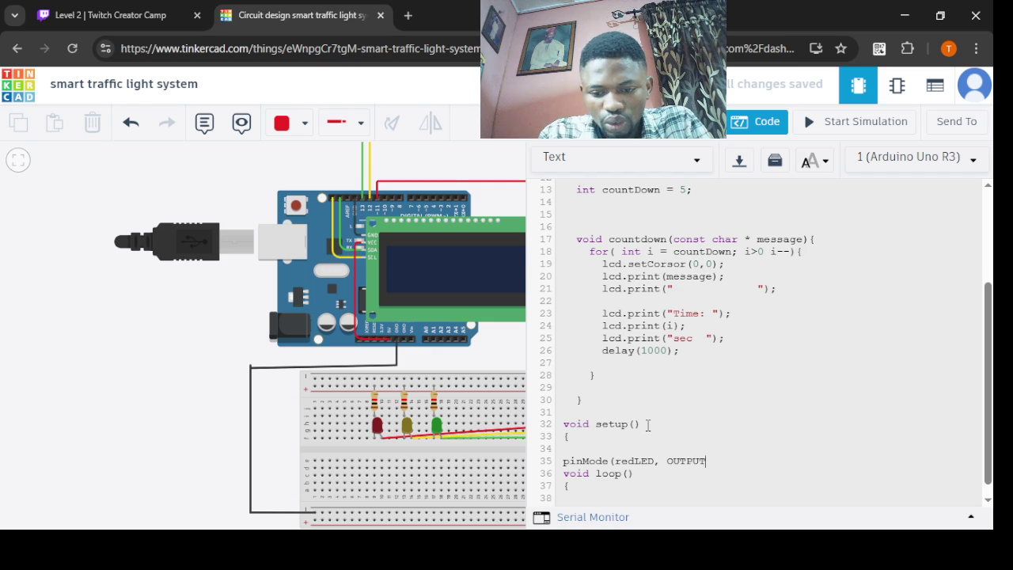
{"action": "type", "text": ");"}
{"action": "key", "text": "Return"}
{"action": "key", "text": "BackSpace"}
{"action": "key", "text": "BackSpace"}
{"action": "type", "text": "pinMode("}
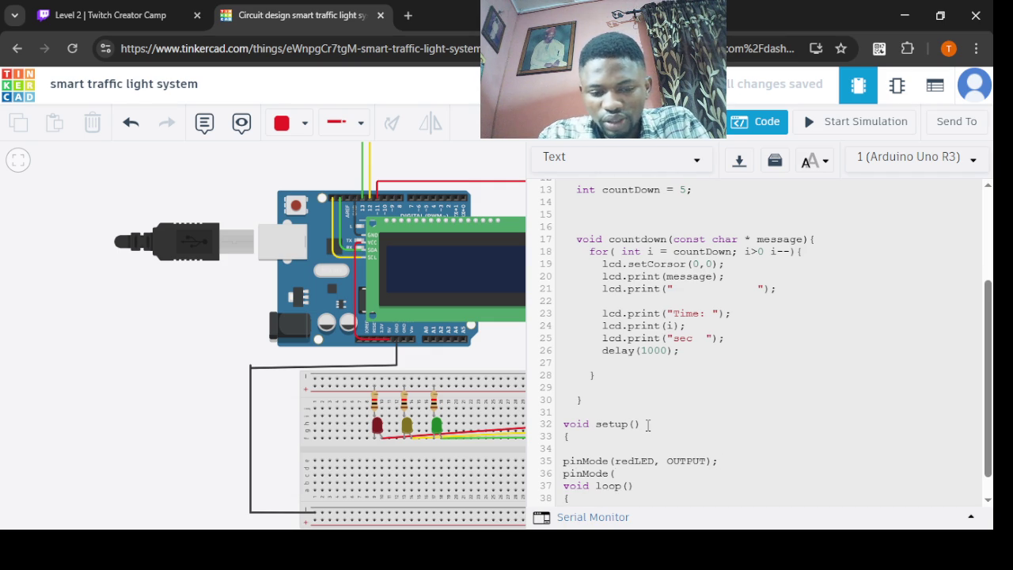
{"action": "type", "text": "yellow"}
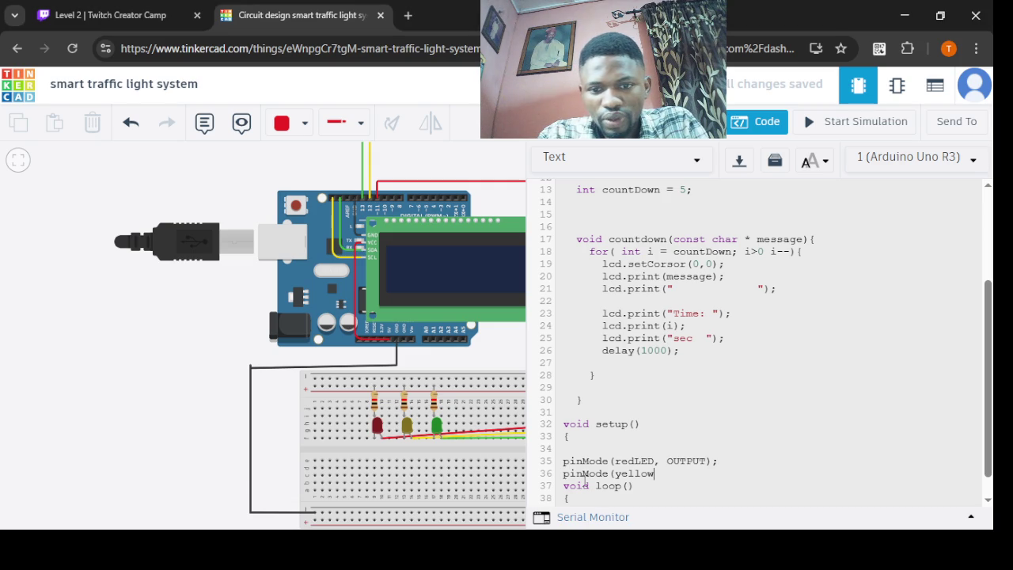
{"action": "type", "text": "LED"}
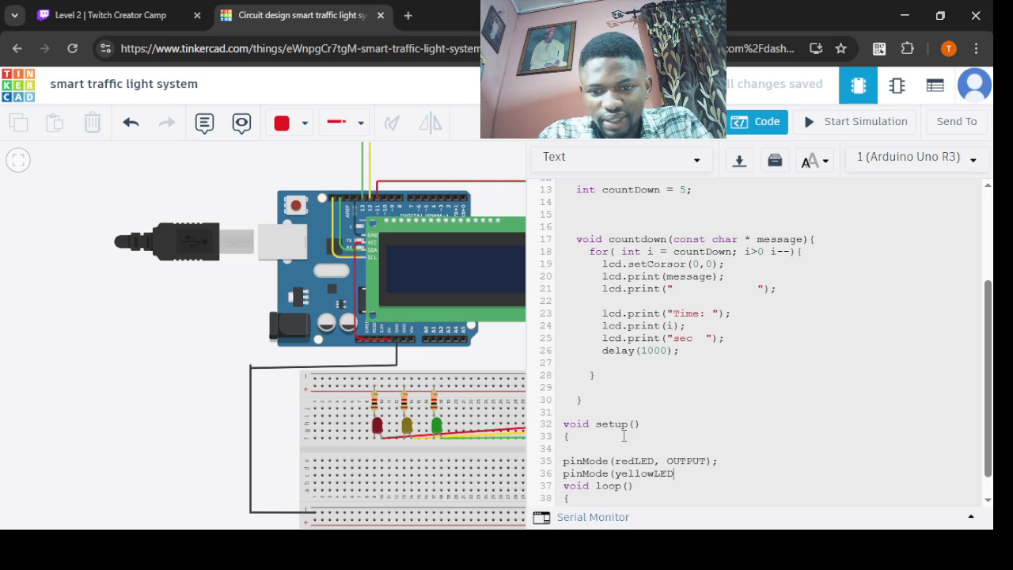
{"action": "type", "text": ", OUTPUT);"}
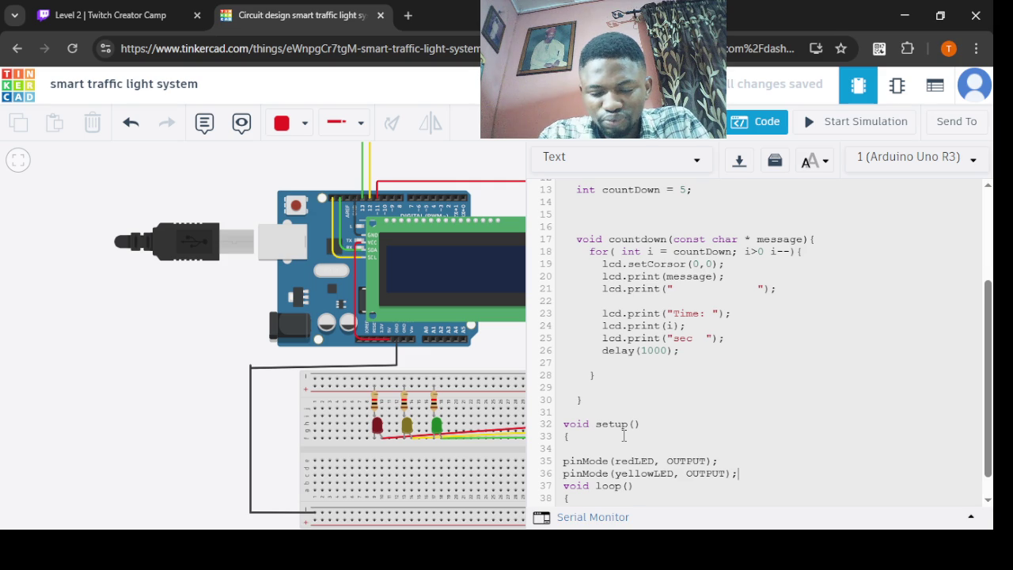
{"action": "key", "text": "Return"}
{"action": "key", "text": "BackSpace"}
- Set greenLED as OUTPUT with pinMode and open an empty line inside loop()
{"action": "type", "text": "pinMode"}
{"action": "key", "text": "BackSpace"}
{"action": "key", "text": "BackSpace"}
{"action": "key", "text": "BackSpace"}
{"action": "type", "text": "ode("}
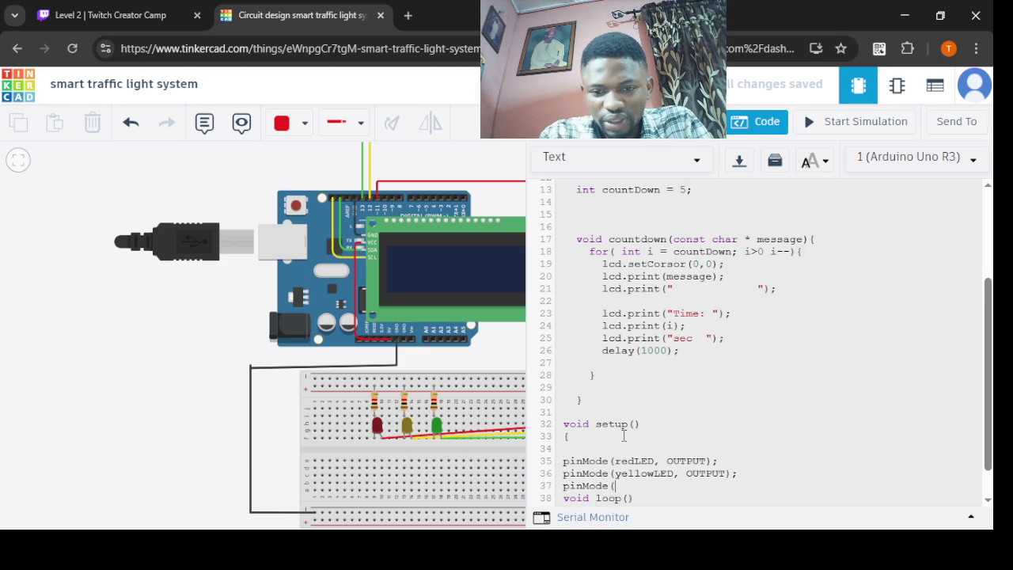
{"action": "type", "text": "("}
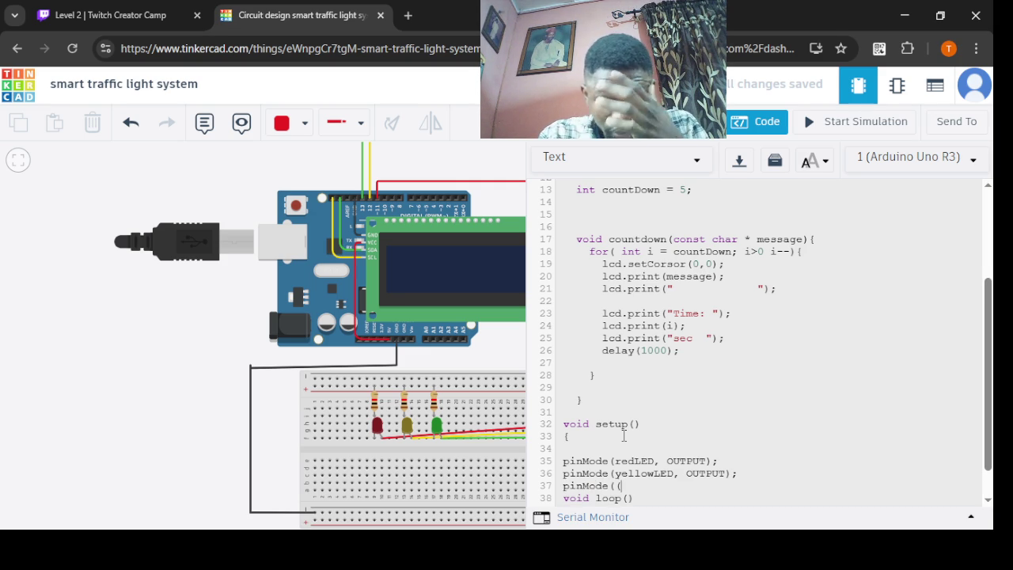
{"action": "type", "text": "greenLED, OUTPUT"}
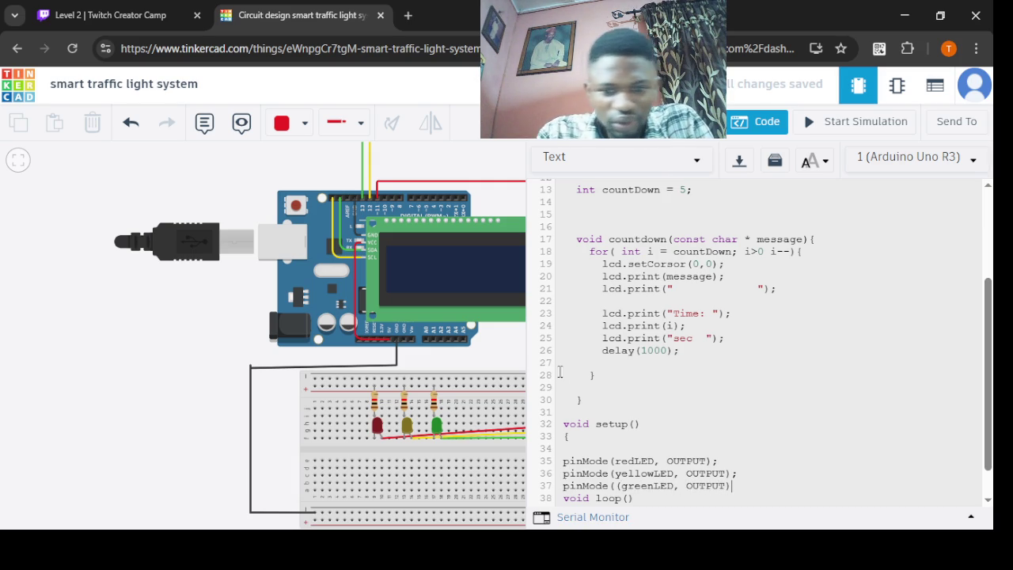
{"action": "left_click_drag", "start_coordinate": [988, 315], "coordinate": [989, 228]}
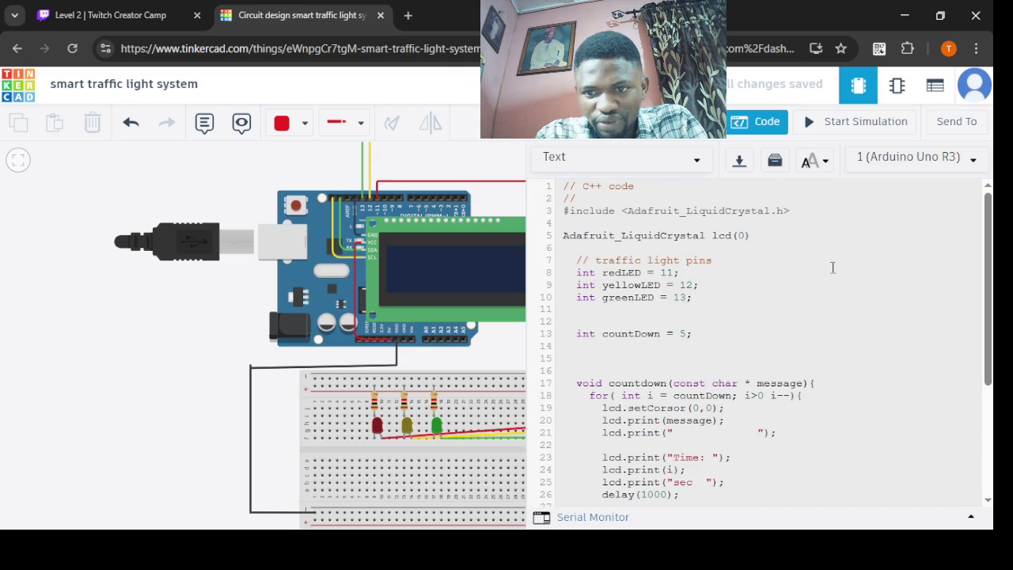
{"action": "left_click_drag", "start_coordinate": [988, 254], "coordinate": [976, 362]}
{"action": "key", "text": "BackSpace"}
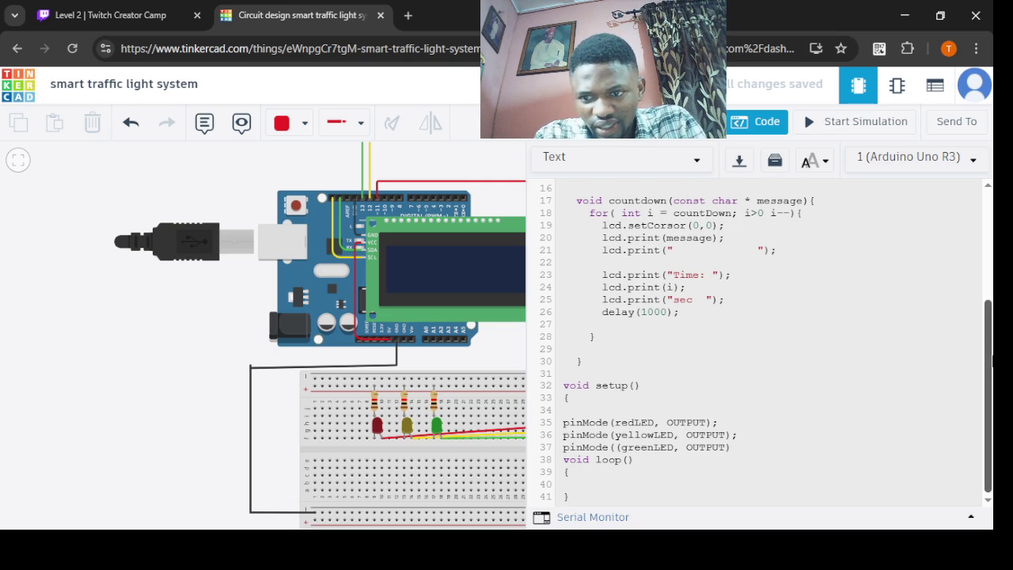
{"action": "left_click", "coordinate": [663, 470]}
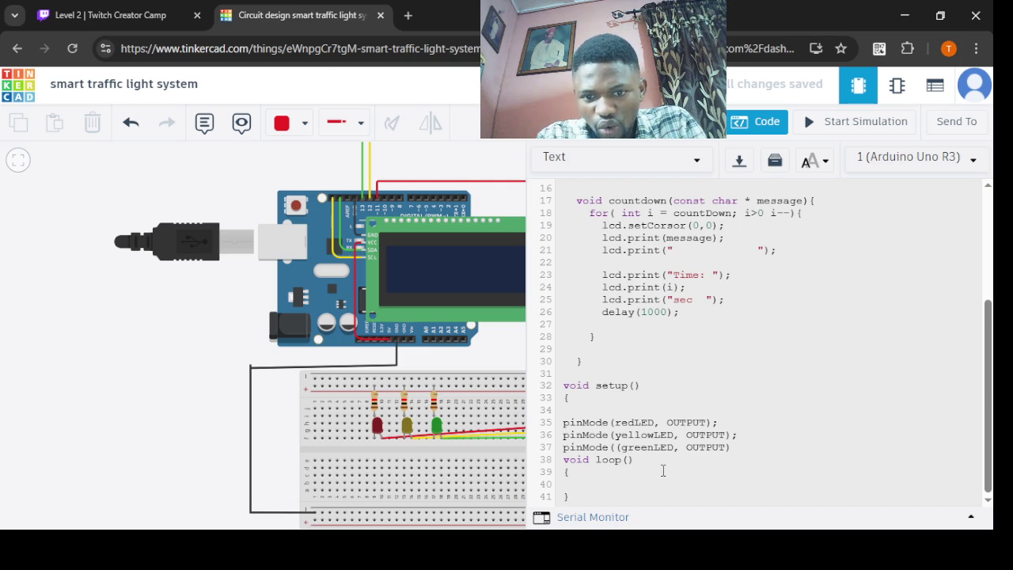
{"action": "key", "text": "Return"}
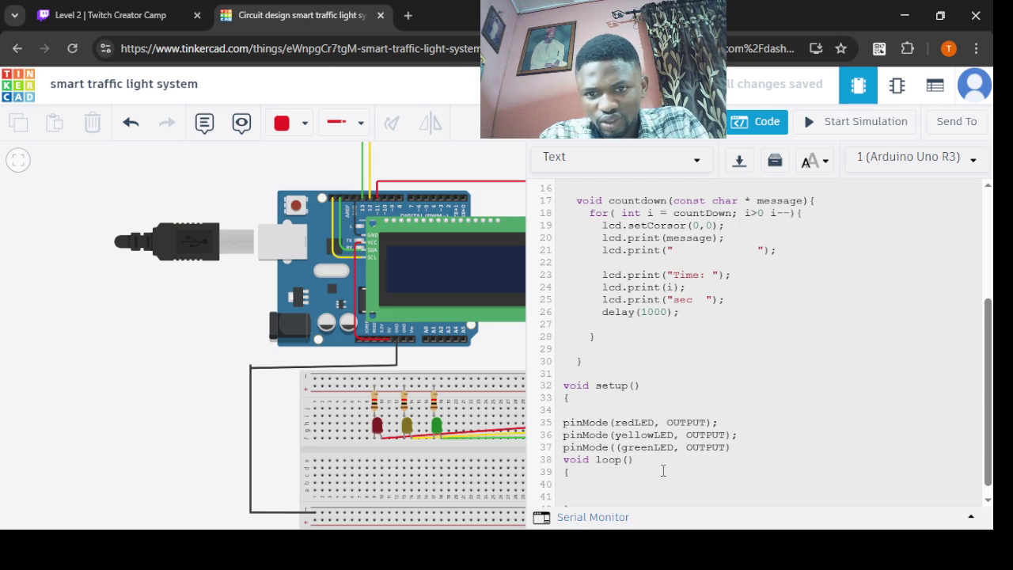
{"action": "mouse_move", "coordinate": [989, 376]}
{"action": "left_mouse_down"}
{"action": "mouse_move", "coordinate": [992, 269]}
{"action": "mouse_move", "coordinate": [991, 474]}
{"action": "left_mouse_up"}
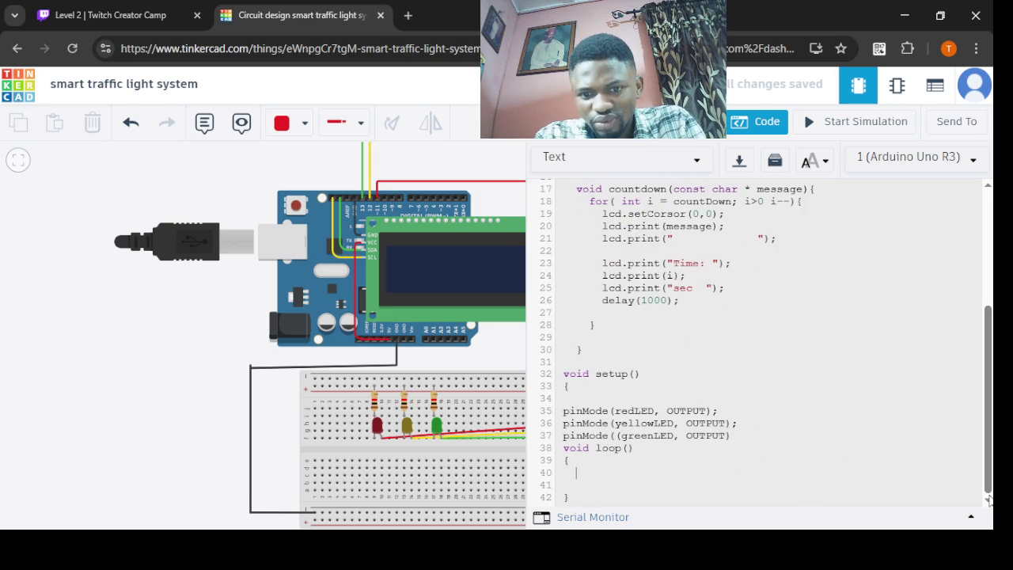
- Add lcd.begin(16,2) in loop() with an unfinished 'lcd.' line below, selecting both
{"action": "type", "text": "lcd"}
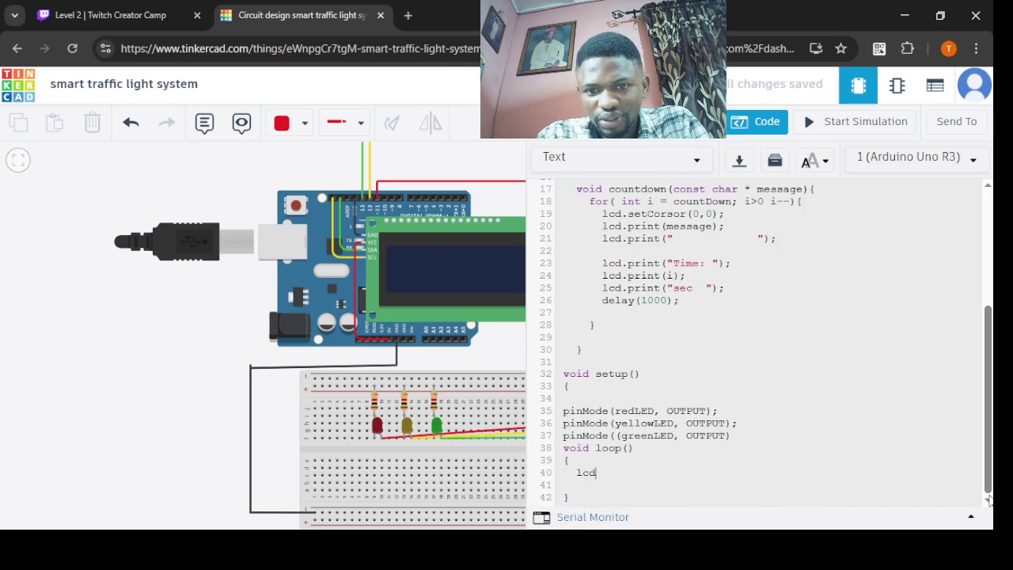
{"action": "type", "text": ".begin("}
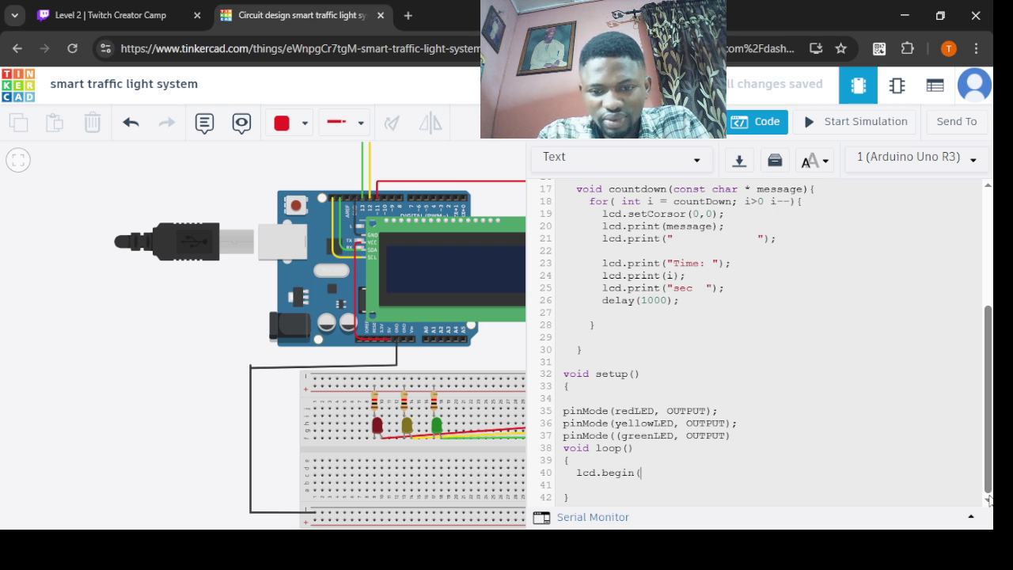
{"action": "type", "text": "16,2"}
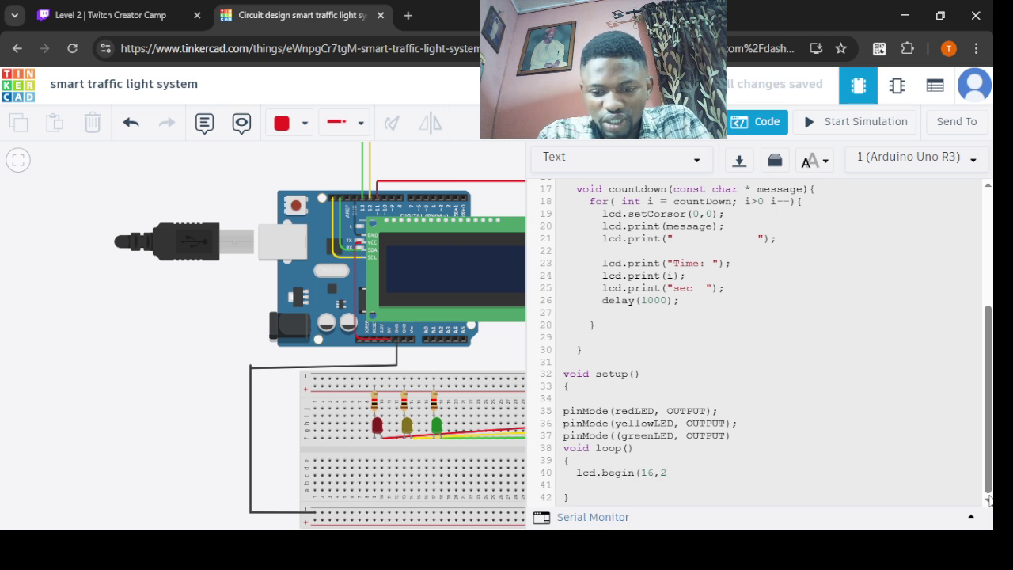
{"action": "key", "text": "Return"}
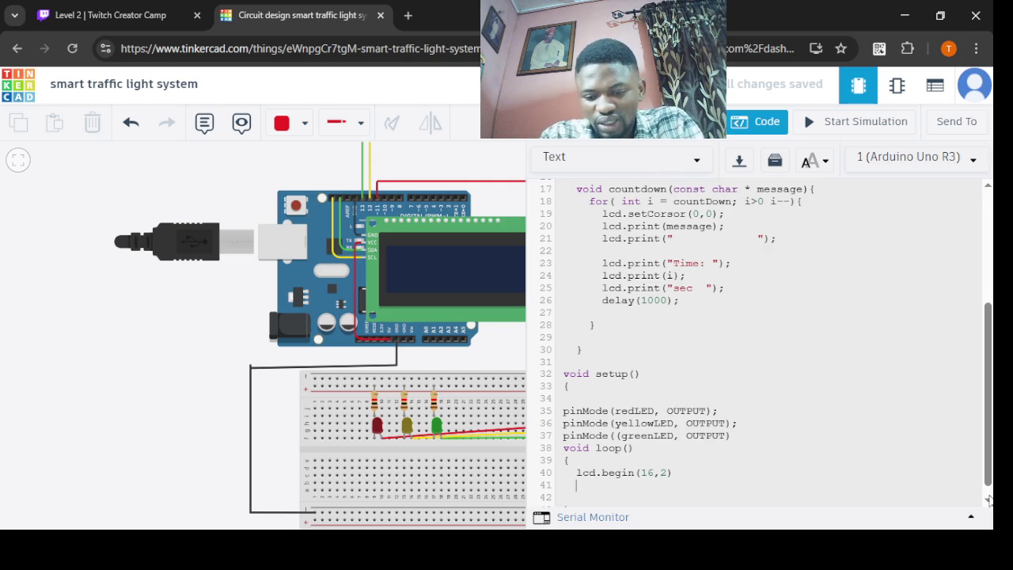
{"action": "type", "text": "lcd."}
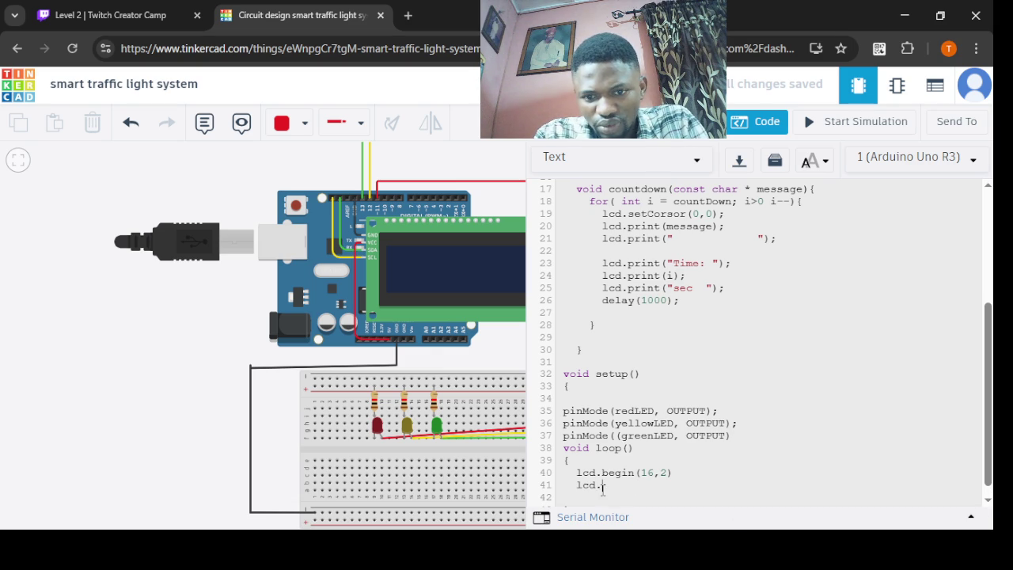
{"action": "left_click_drag", "start_coordinate": [601, 485], "coordinate": [577, 472]}
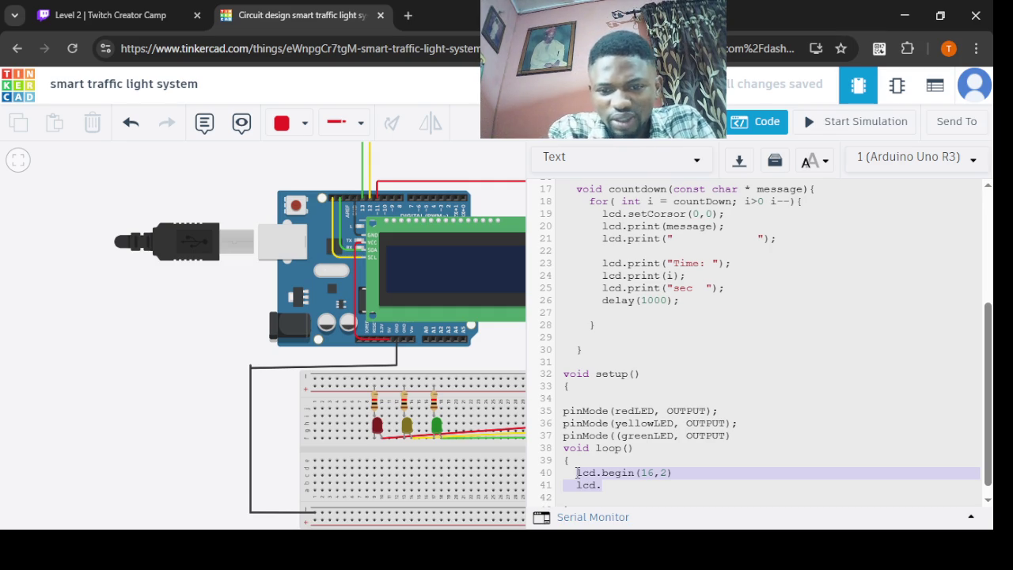
- Delete the two lcd lines from loop() and open blank lines at the end of setup()
{"action": "key", "text": "BackSpace"}
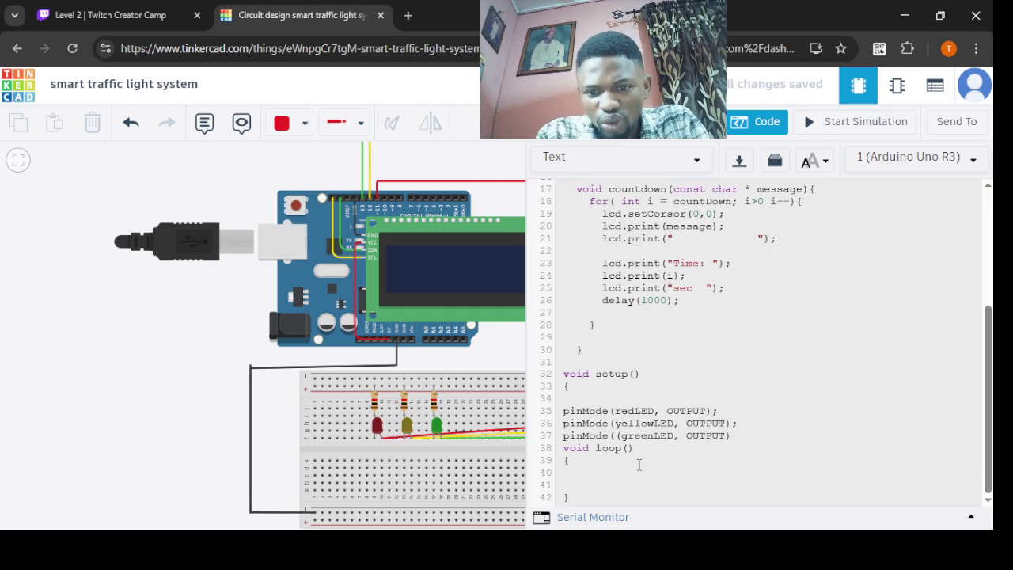
{"action": "left_click_drag", "start_coordinate": [750, 428], "coordinate": [742, 443]}
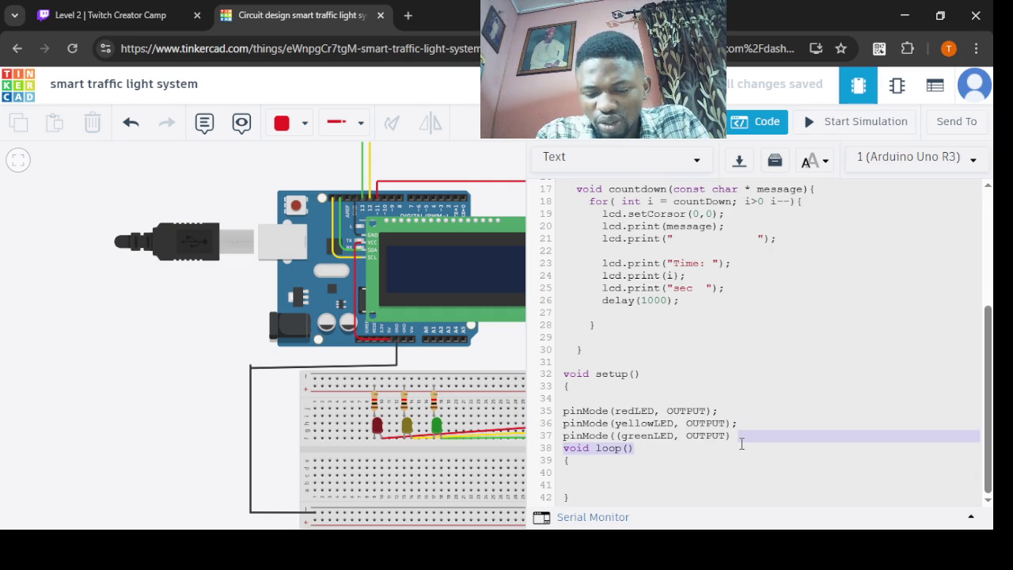
{"action": "key", "text": "Return"}
{"action": "key", "text": "ctrl+z"}
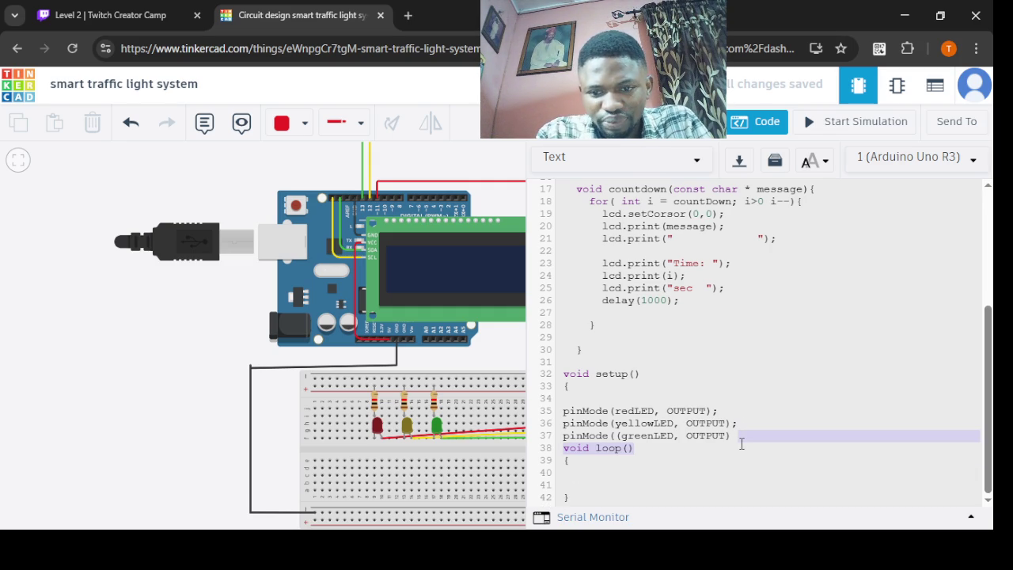
{"action": "left_click", "coordinate": [741, 443]}
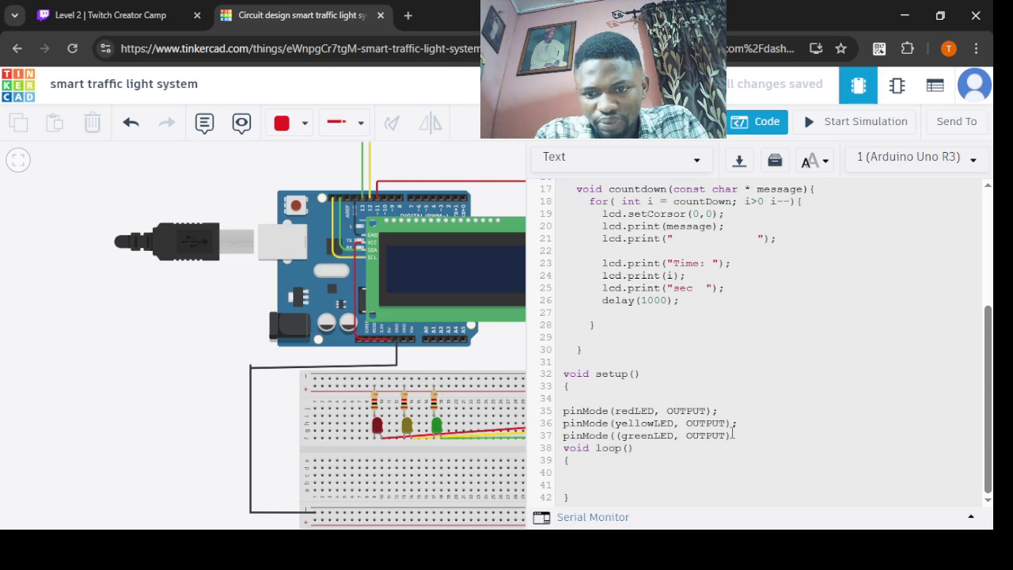
{"action": "key", "text": "Return"}
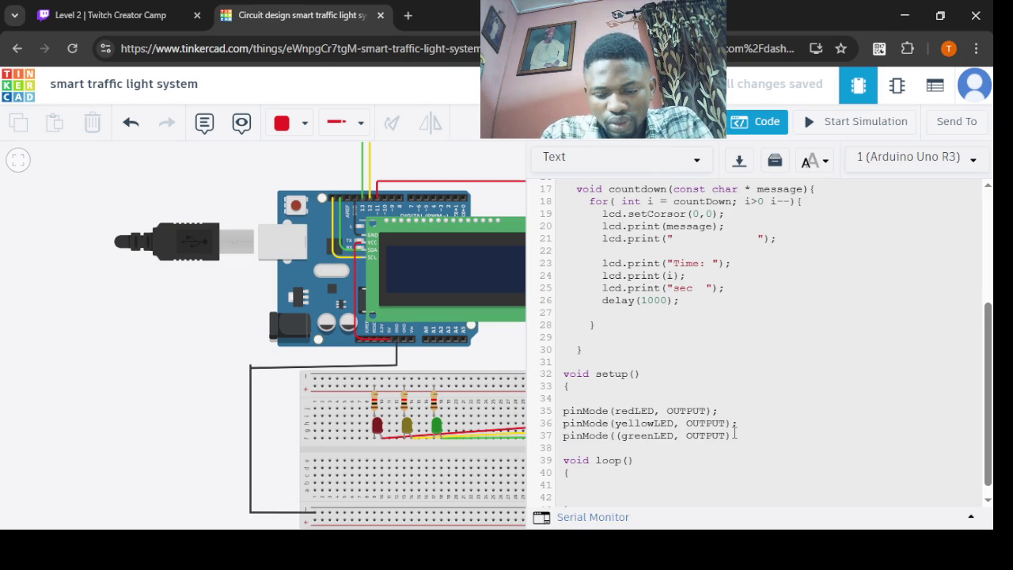
{"action": "left_click", "coordinate": [741, 429]}
{"action": "key", "text": "Down"}
{"action": "key", "text": "Return"}
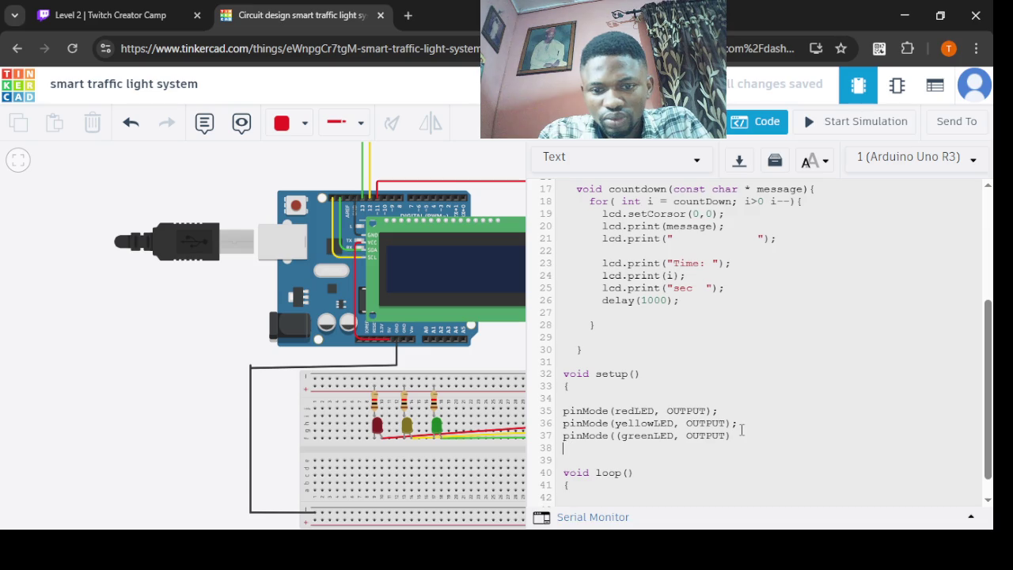
- Add lcd.begin(16,2) followed by lcd.setBacklight(1); in setup()
{"action": "type", "text": "lcd.begin(16,2)"}
{"action": "key", "text": "Return"}
{"action": "type", "text": "lcd."}
{"action": "key", "text": "shift+Tab"}
{"action": "key", "text": "End"}
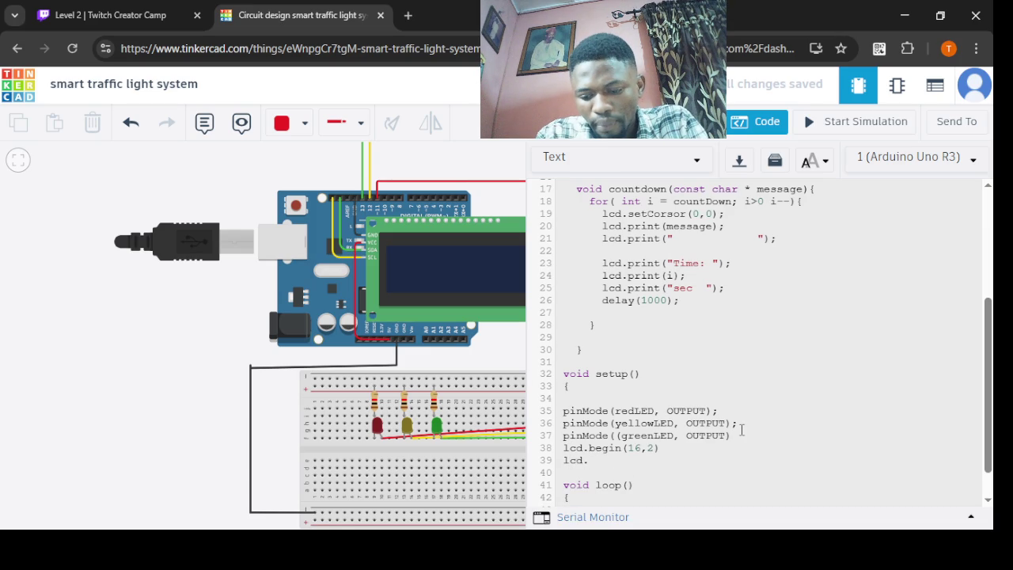
{"action": "type", "text": "set"}
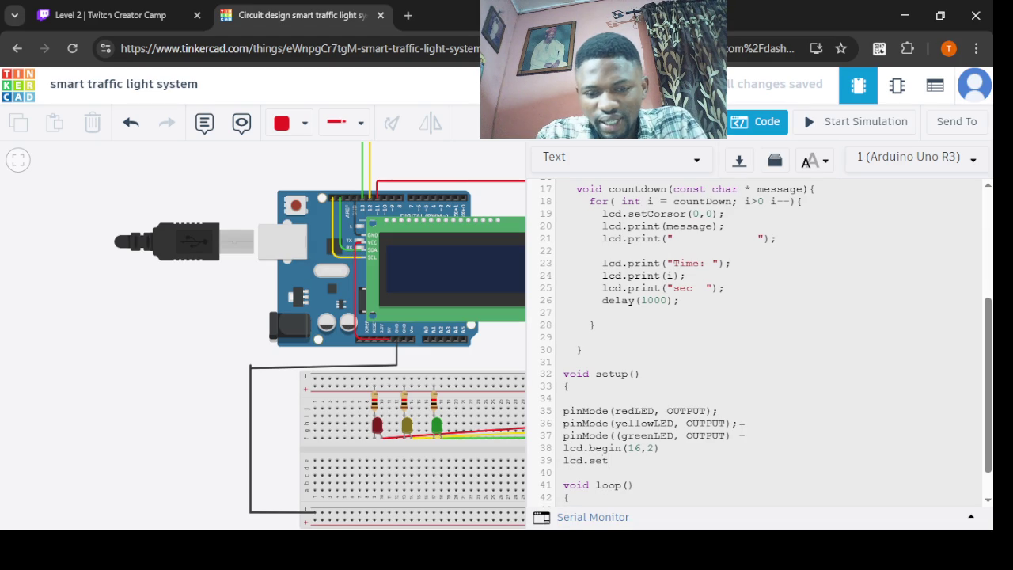
{"action": "type", "text": "Backlight"}
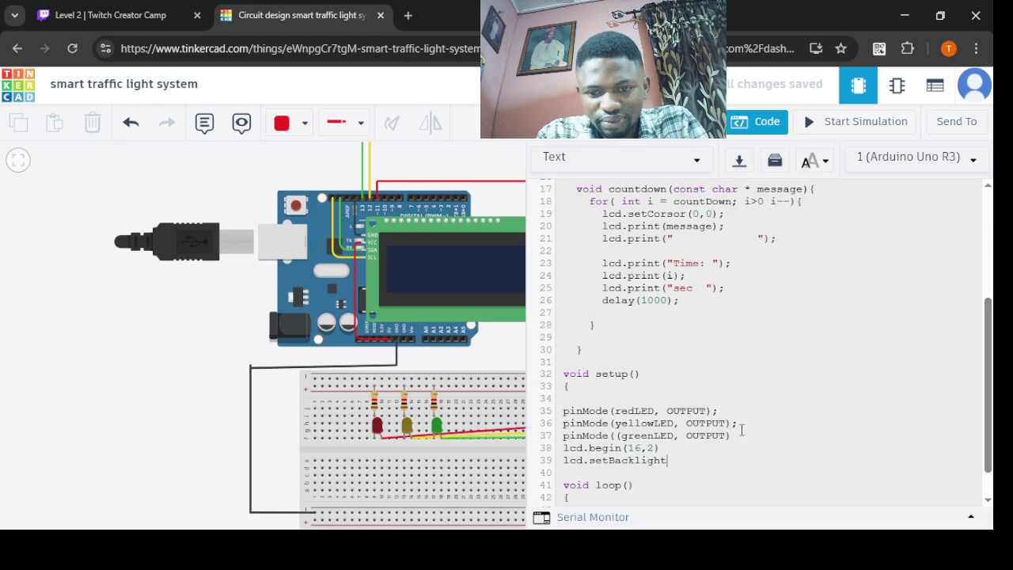
{"action": "type", "text": "(1)"}
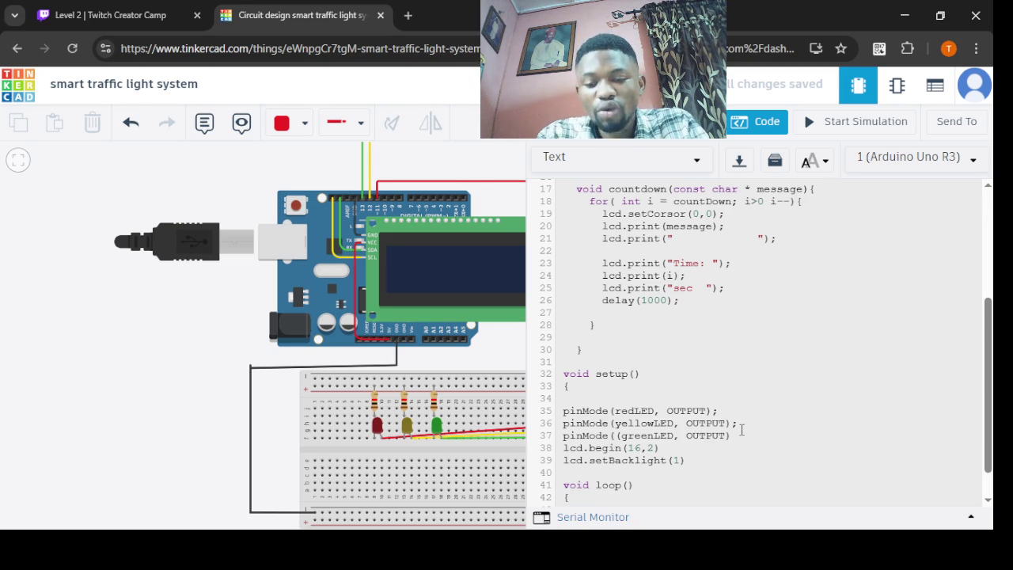
{"action": "type", "text": ";"}
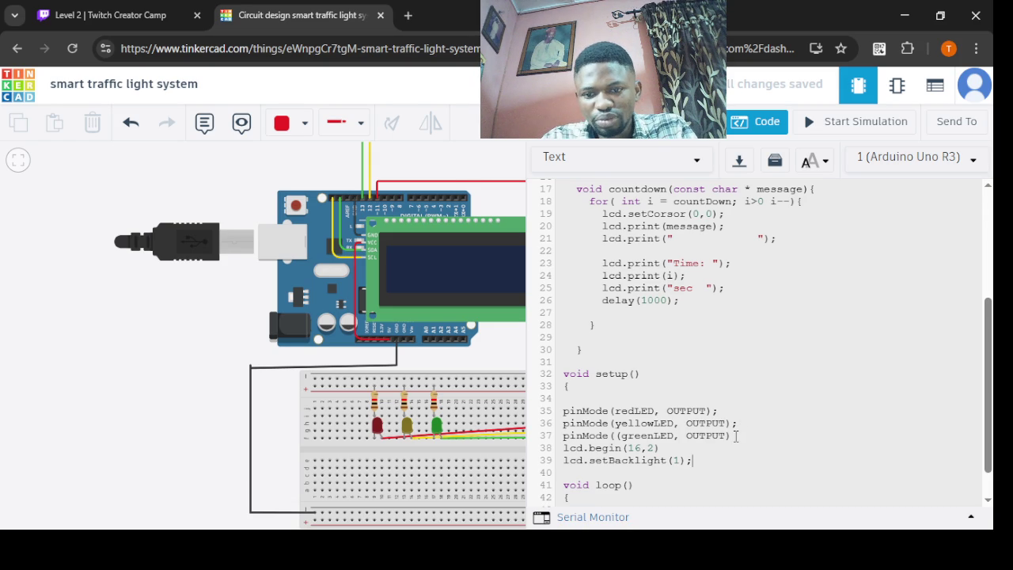
- Add the missing semicolon after lcd.begin(16,2) on line 38, then scroll down toward loop()
{"action": "left_click", "coordinate": [698, 444]}
{"action": "type", "text": ";"}
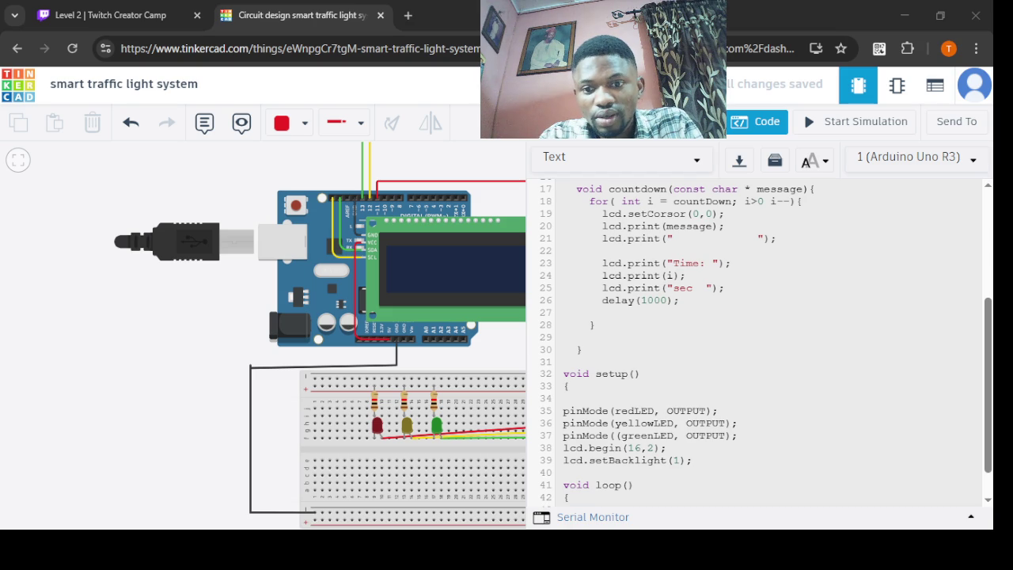
{"action": "left_click", "coordinate": [667, 448]}
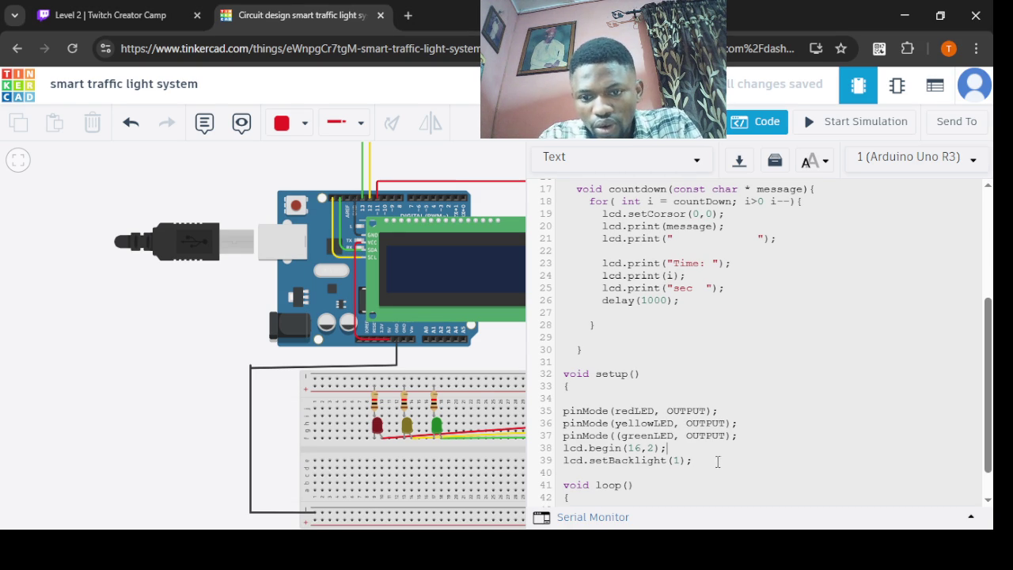
{"action": "scroll", "coordinate": [991, 358], "scroll_direction": "down", "scroll_amount": 1}
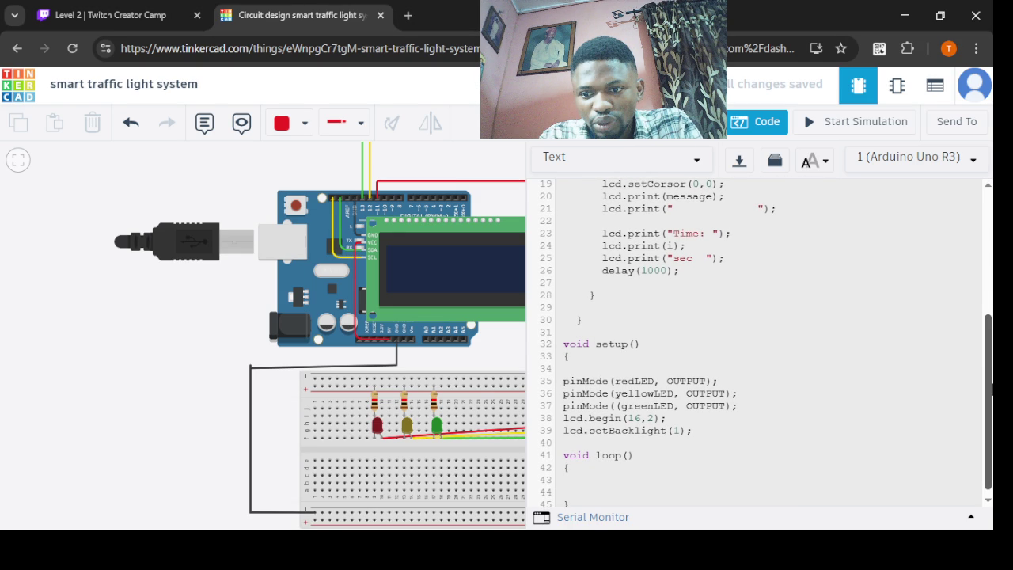
{"action": "scroll", "coordinate": [987, 365], "scroll_direction": "down", "scroll_amount": 1}
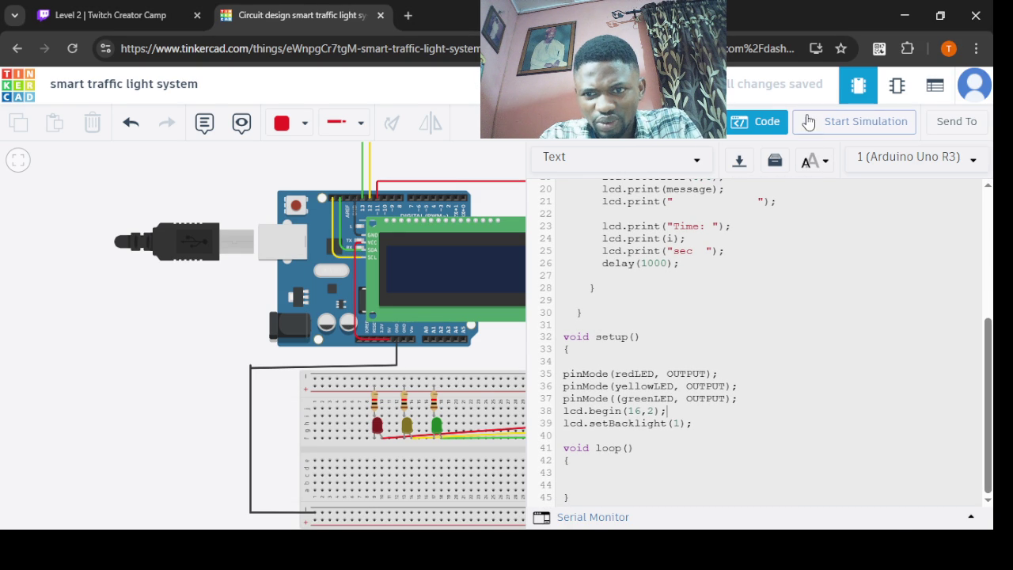
- Start the simulation and reopen the code to review the listed compile errors
{"action": "left_click", "coordinate": [808, 127]}
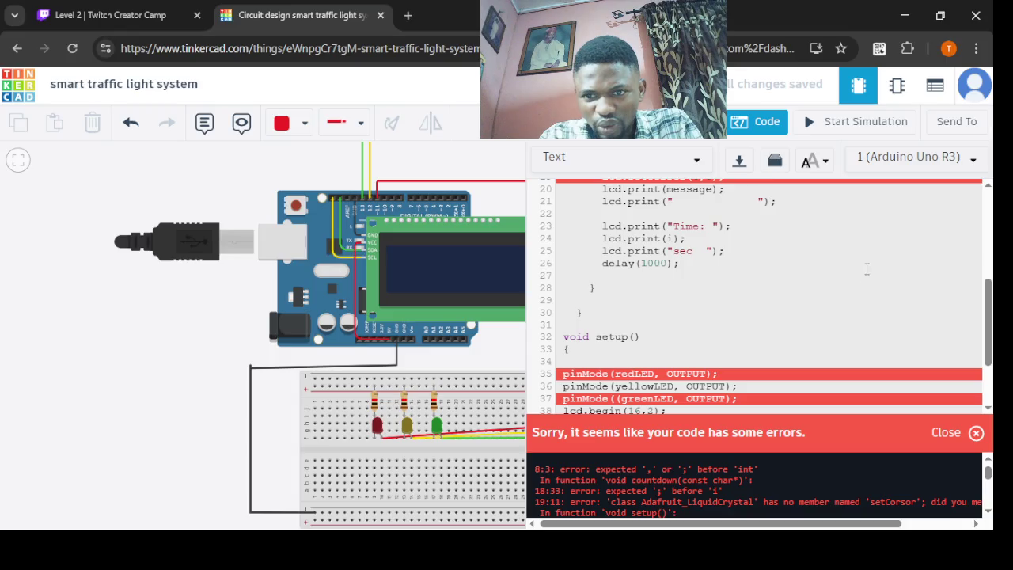
{"action": "left_click", "coordinate": [762, 123]}
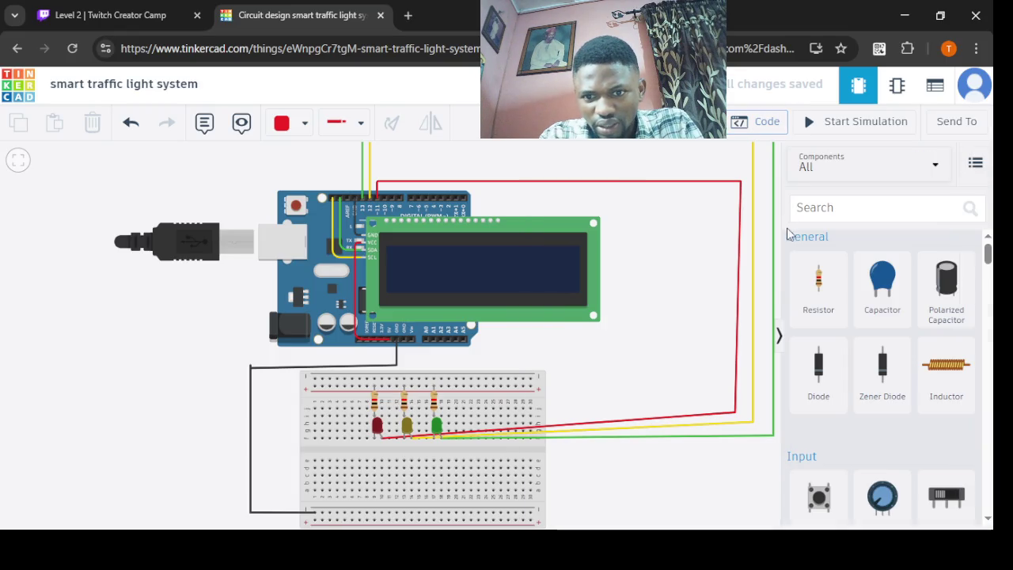
{"action": "left_click", "coordinate": [759, 123]}
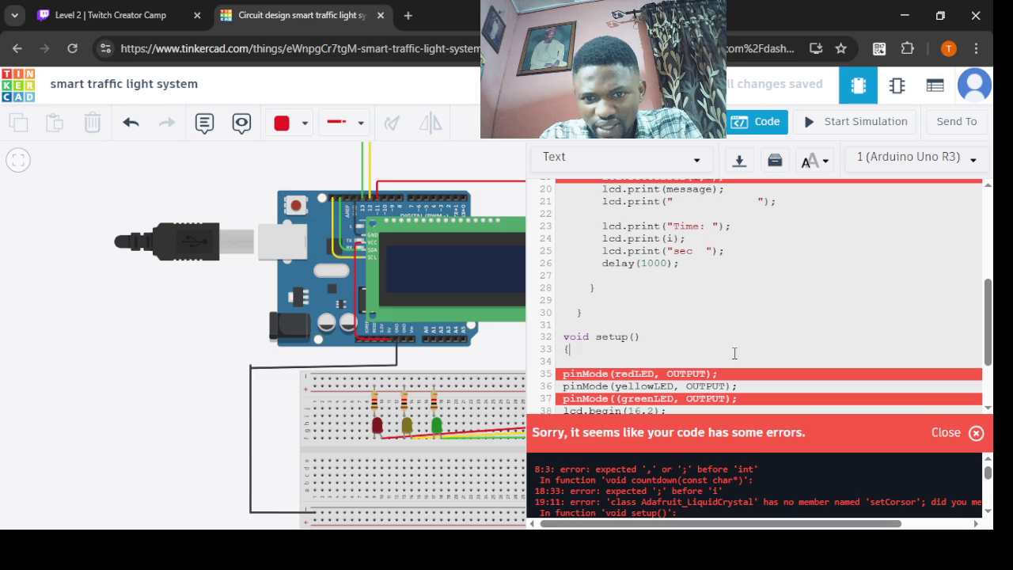
{"action": "scroll", "coordinate": [797, 365], "scroll_direction": "down", "scroll_amount": 3}
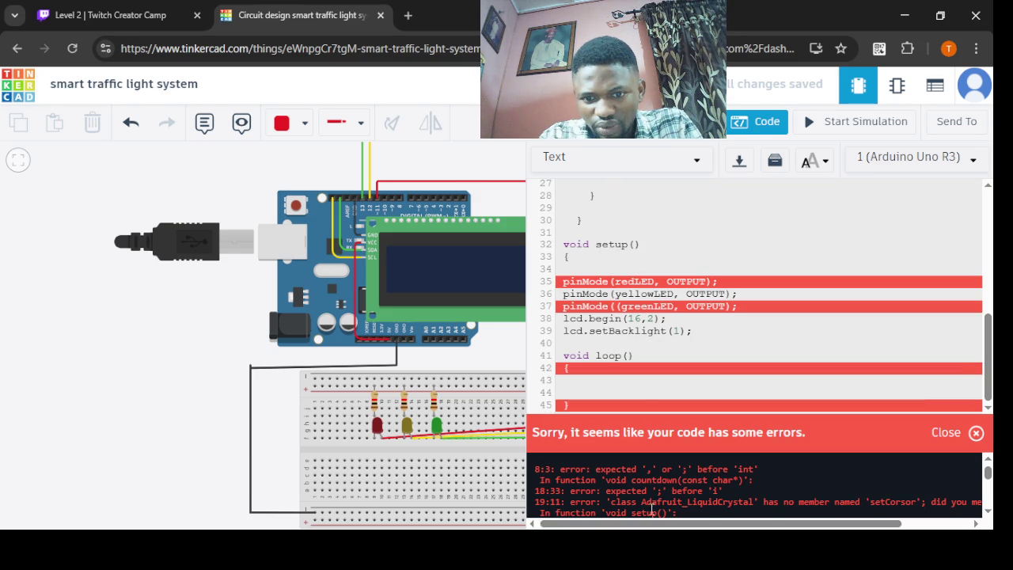
- Move loop()'s opening brace onto its header line and add a closing brace ending setup()
{"action": "left_click", "coordinate": [656, 382]}
{"action": "key", "text": "BackSpace"}
{"action": "key", "text": "BackSpace"}
{"action": "key", "text": "BackSpace"}
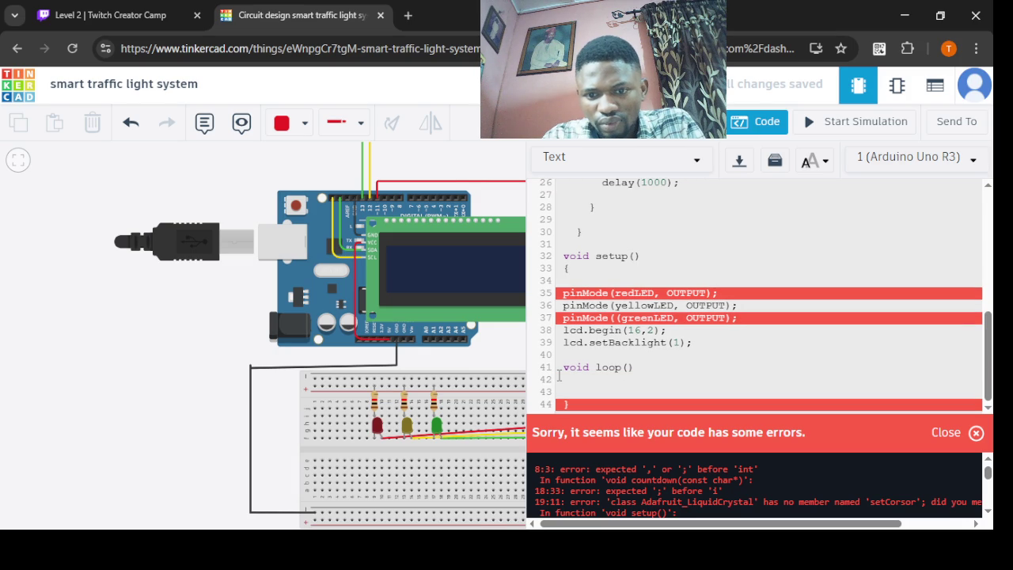
{"action": "type", "text": "{"}
{"action": "left_click", "coordinate": [563, 367]}
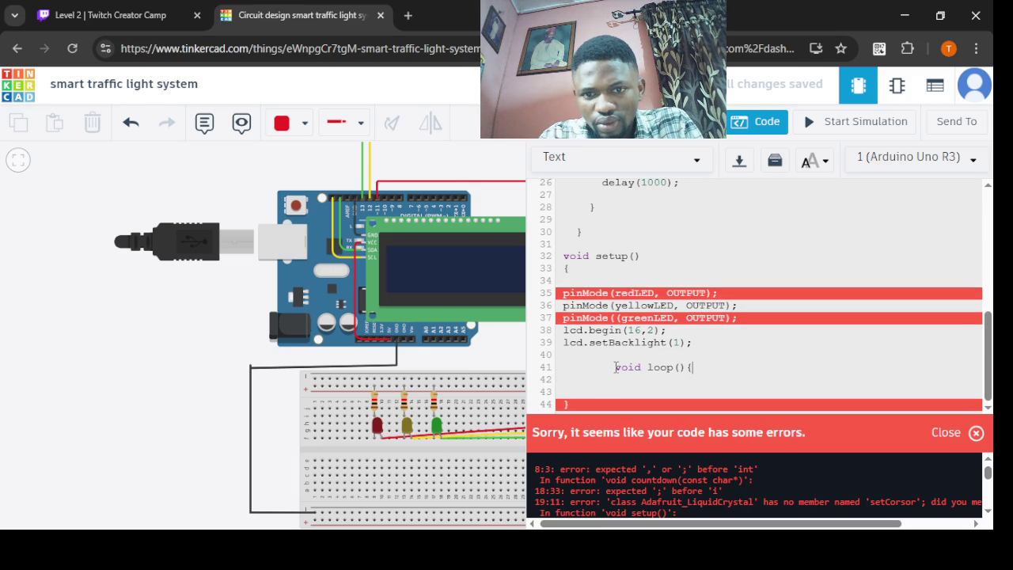
{"action": "key", "text": "BackSpace"}
{"action": "key", "text": "BackSpace"}
{"action": "key", "text": "BackSpace"}
{"action": "key", "text": "BackSpace"}
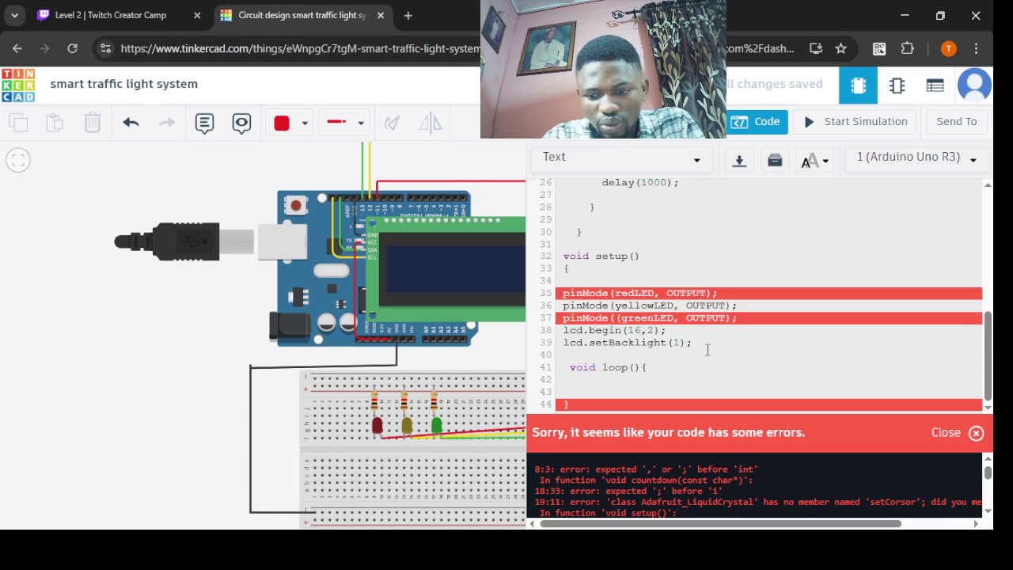
{"action": "key", "text": "Return"}
{"action": "key", "text": "Return"}
{"action": "type", "text": "}"}
{"action": "left_click", "coordinate": [605, 365]}
{"action": "key", "text": "BackSpace"}
{"action": "key", "text": "BackSpace"}
{"action": "key", "text": "BackSpace"}
{"action": "key", "text": "BackSpace"}
{"action": "key", "text": "BackSpace"}
- Re-run the simulation to recompile and check the remaining errors
{"action": "left_click_drag", "start_coordinate": [988, 354], "coordinate": [983, 191]}
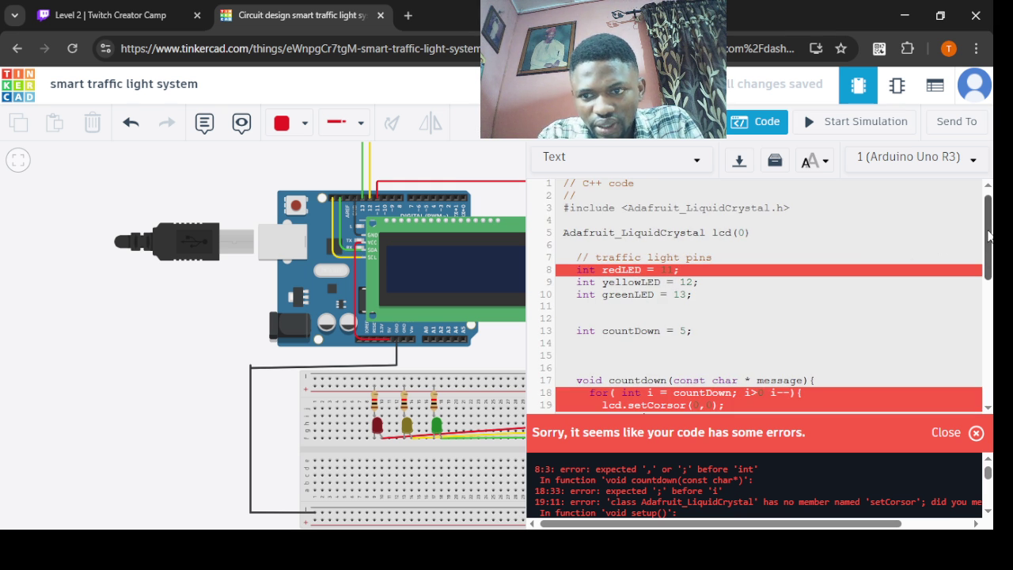
{"action": "left_click_drag", "start_coordinate": [989, 237], "coordinate": [990, 357]}
{"action": "left_click", "coordinate": [823, 125]}
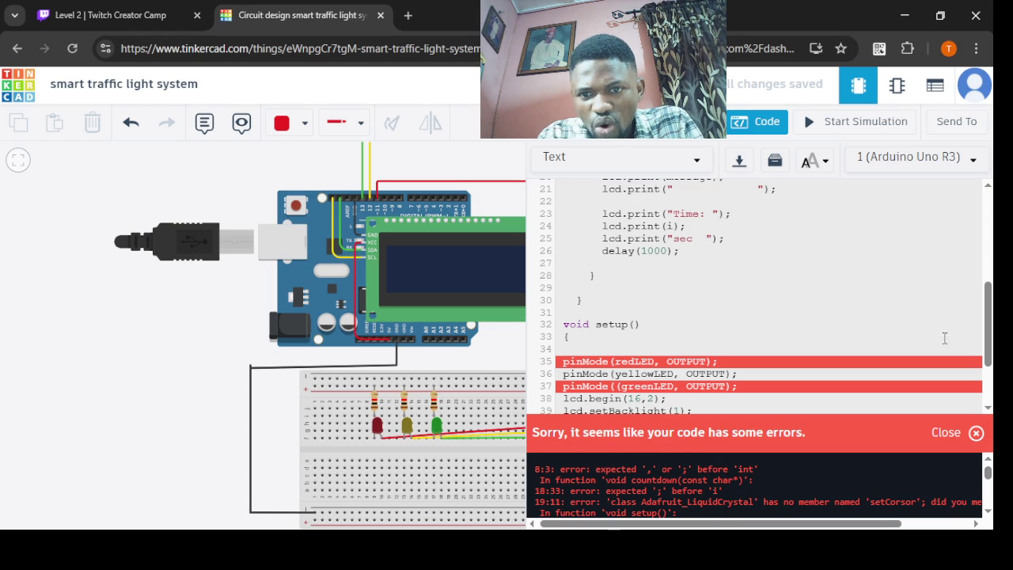
{"action": "mouse_move", "coordinate": [987, 317]}
{"action": "left_mouse_down"}
{"action": "mouse_move", "coordinate": [986, 279]}
{"action": "mouse_move", "coordinate": [987, 316]}
{"action": "left_mouse_up"}
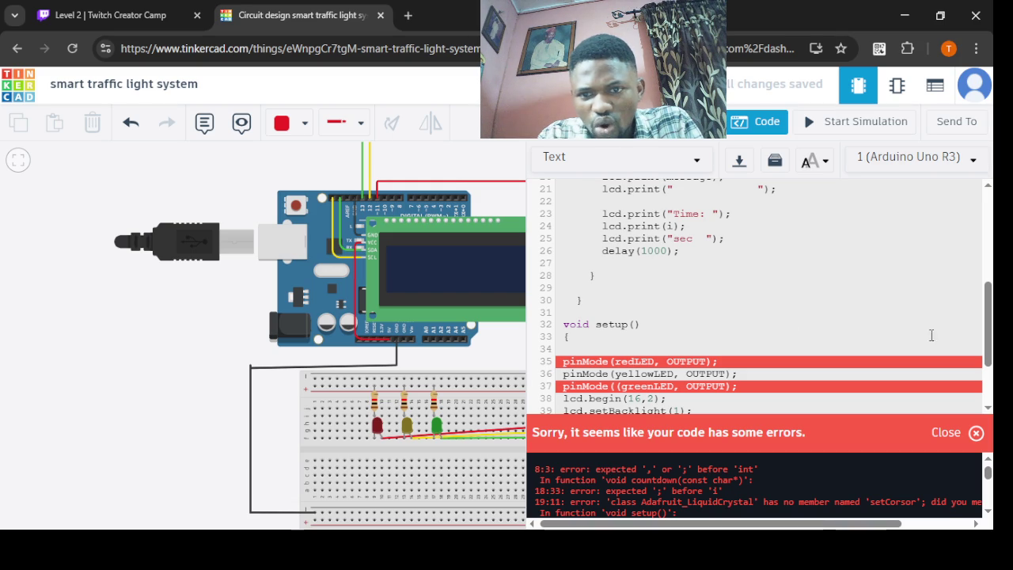
{"action": "left_click_drag", "start_coordinate": [987, 317], "coordinate": [986, 269]}
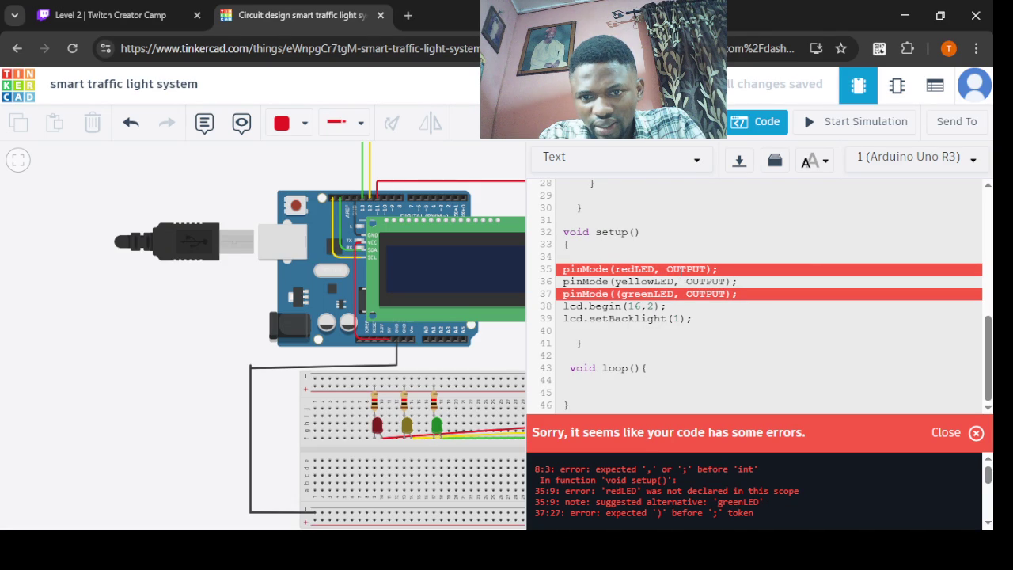
- Join setup()'s opening brace onto the void setup() header line
{"action": "left_click", "coordinate": [711, 364]}
{"action": "double_click", "coordinate": [590, 355]}
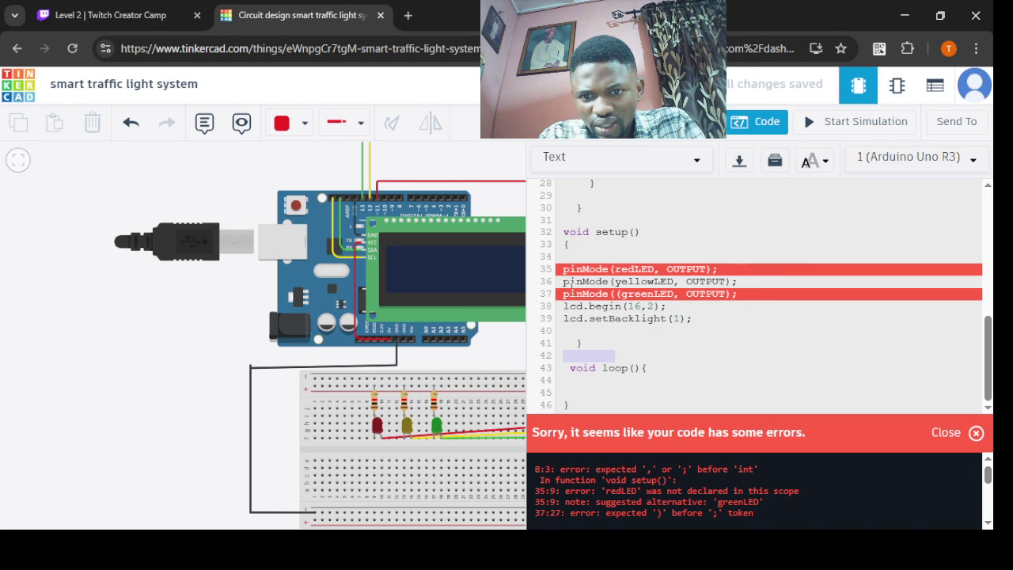
{"action": "left_click", "coordinate": [762, 356]}
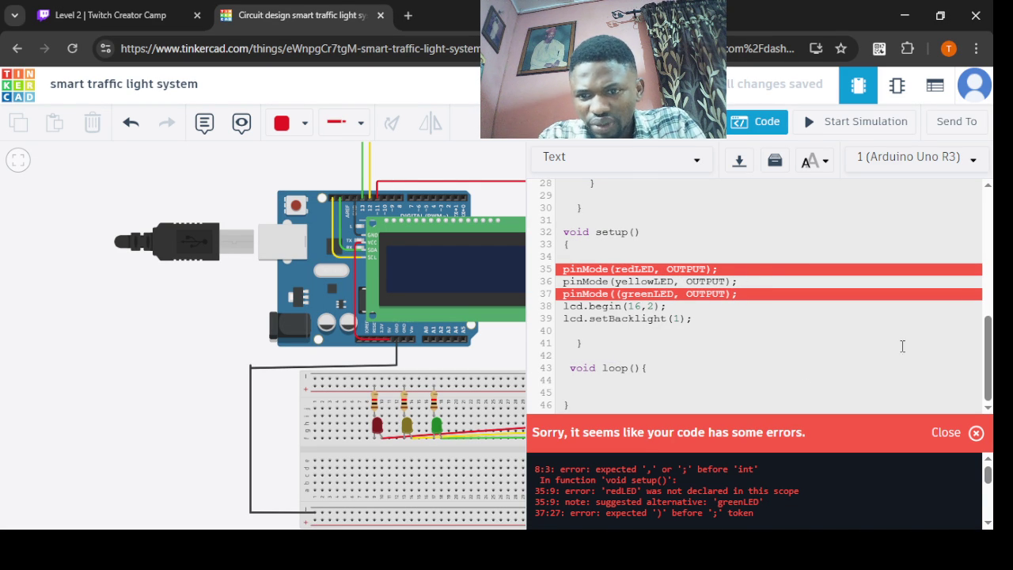
{"action": "left_click", "coordinate": [556, 245]}
{"action": "left_click", "coordinate": [696, 355]}
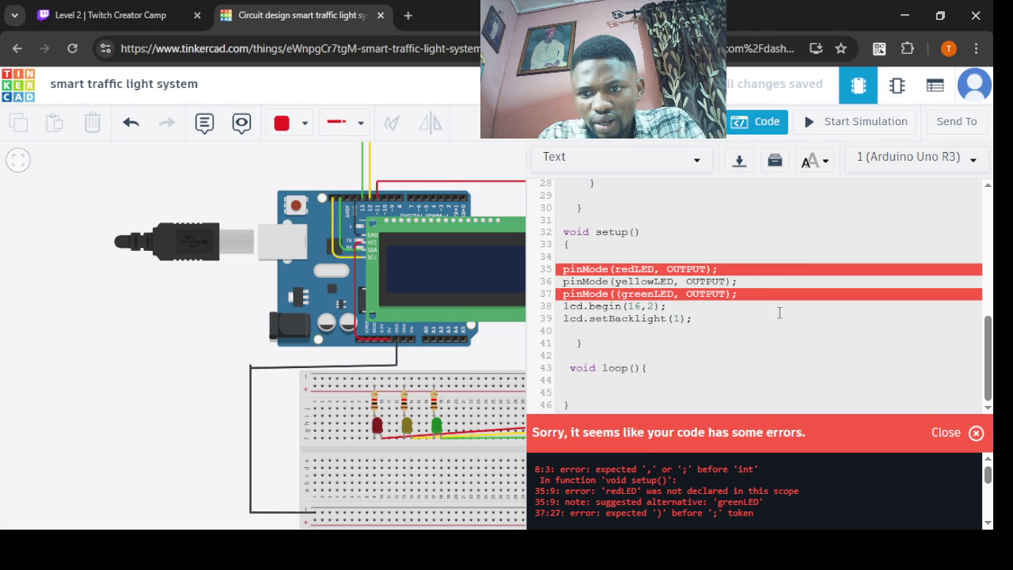
{"action": "left_click", "coordinate": [564, 244]}
{"action": "key", "text": "BackSpace"}
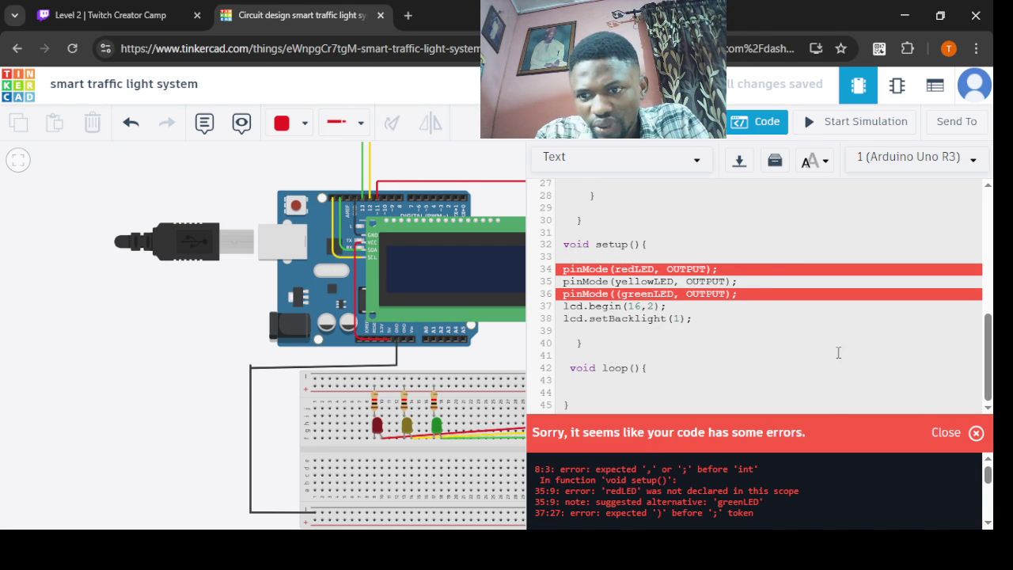
{"action": "left_click_drag", "start_coordinate": [985, 338], "coordinate": [987, 202]}
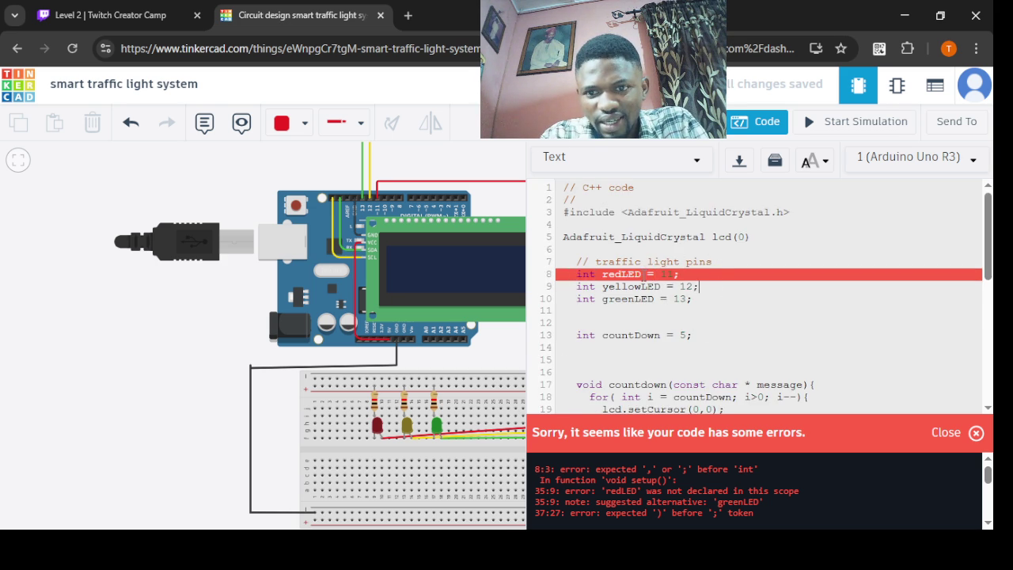
- Add the missing semicolon after lcd(0) and recompile the sketch
{"action": "left_click", "coordinate": [753, 236]}
{"action": "type", "text": ";"}
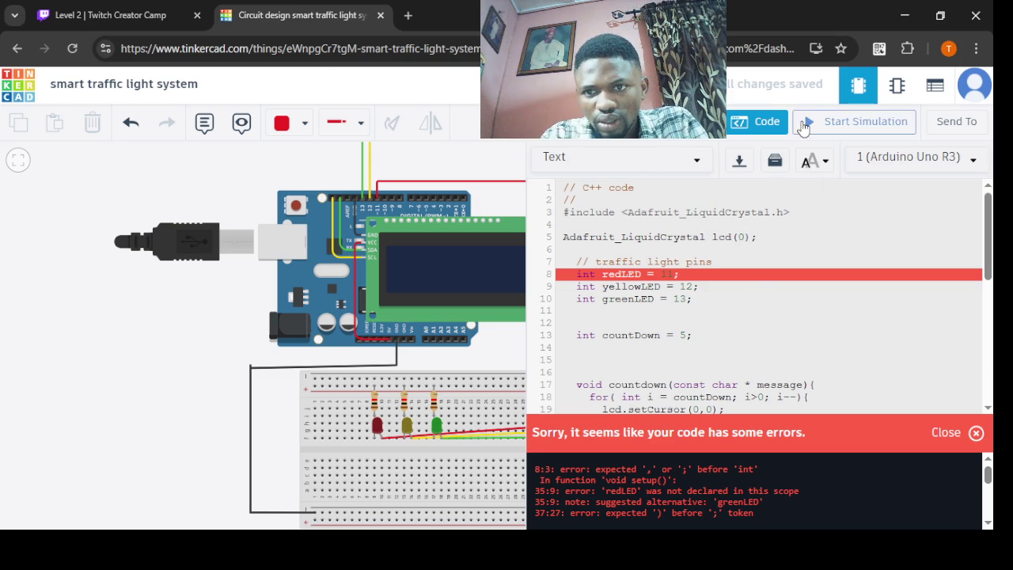
{"action": "left_click", "coordinate": [802, 127]}
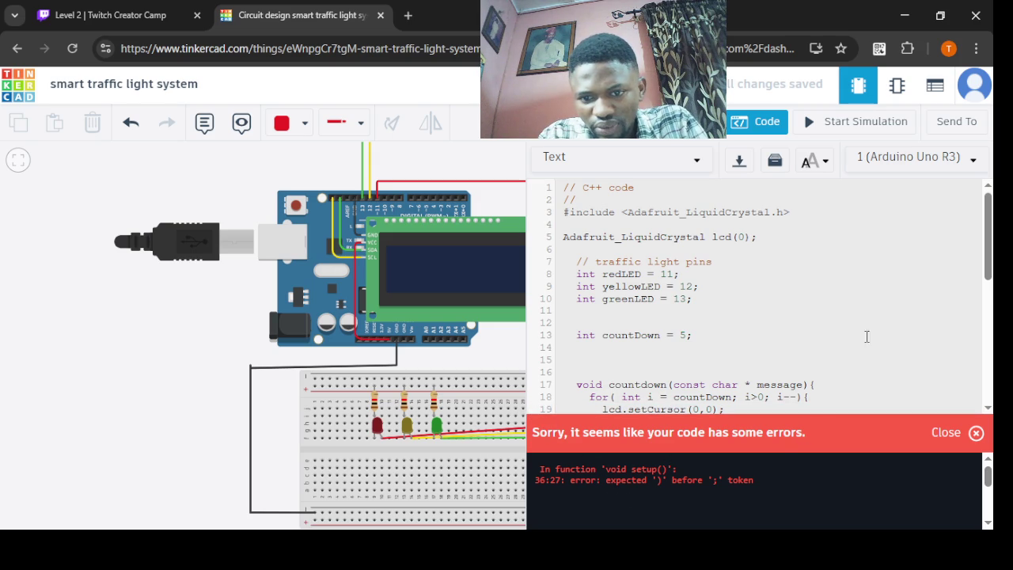
- Delete the extra parenthesis in pinMode((greenLED and start the simulation again
{"action": "left_click_drag", "start_coordinate": [989, 237], "coordinate": [989, 383]}
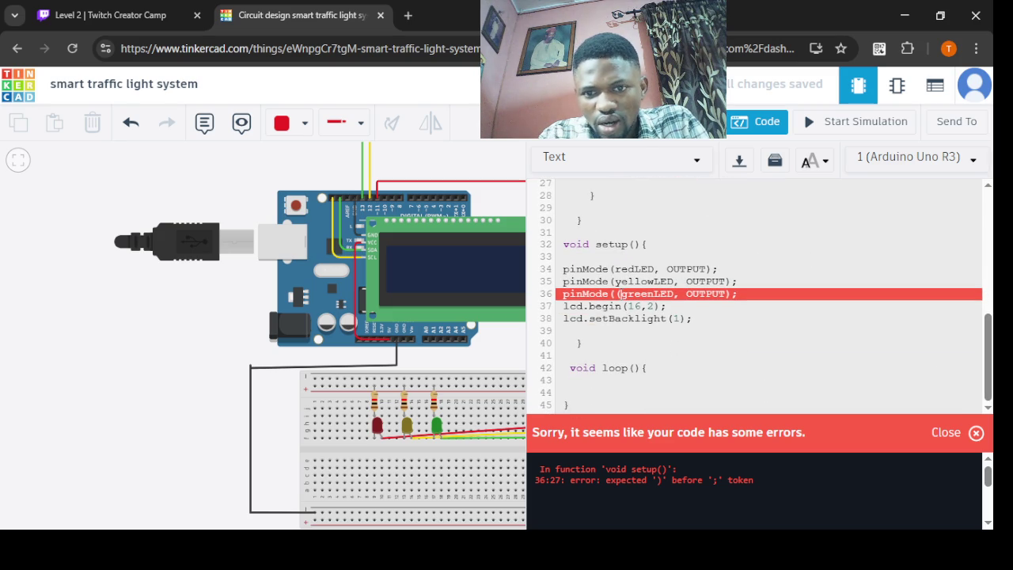
{"action": "key", "text": "BackSpace"}
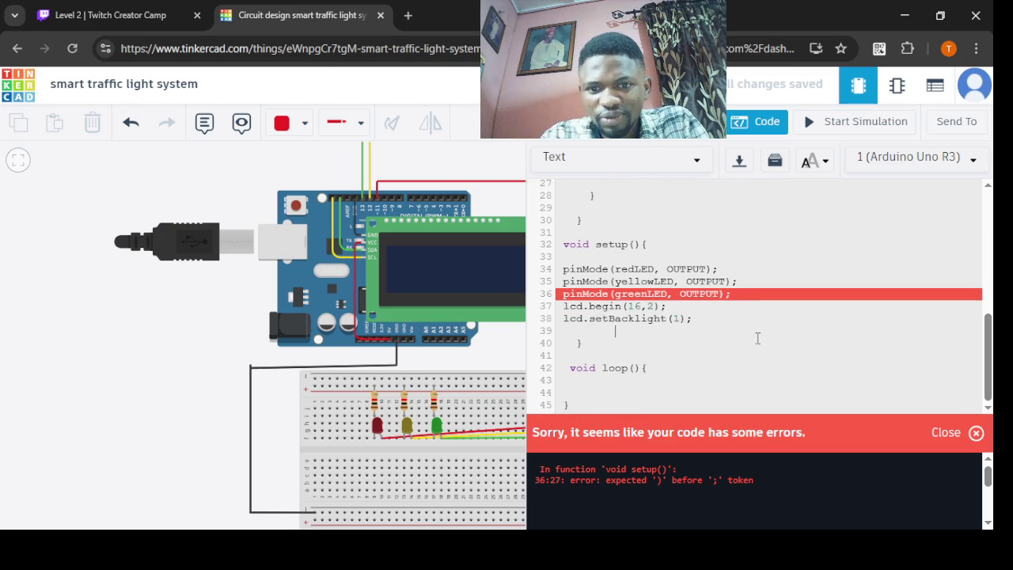
{"action": "left_click", "coordinate": [815, 122]}
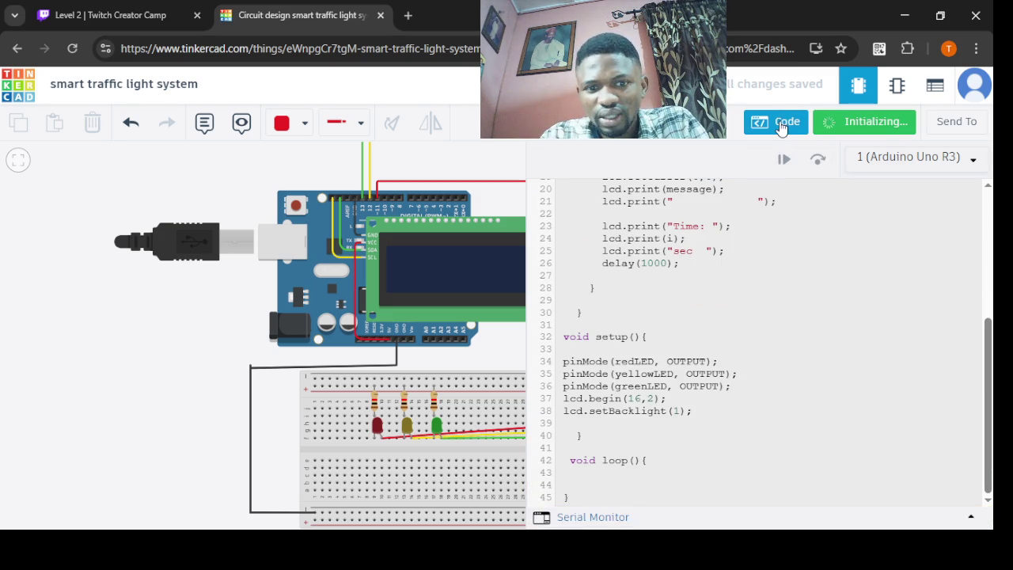
- Run the simulation and show the code beside the circuit to review countdown() and setup()
{"action": "left_click", "coordinate": [781, 125]}
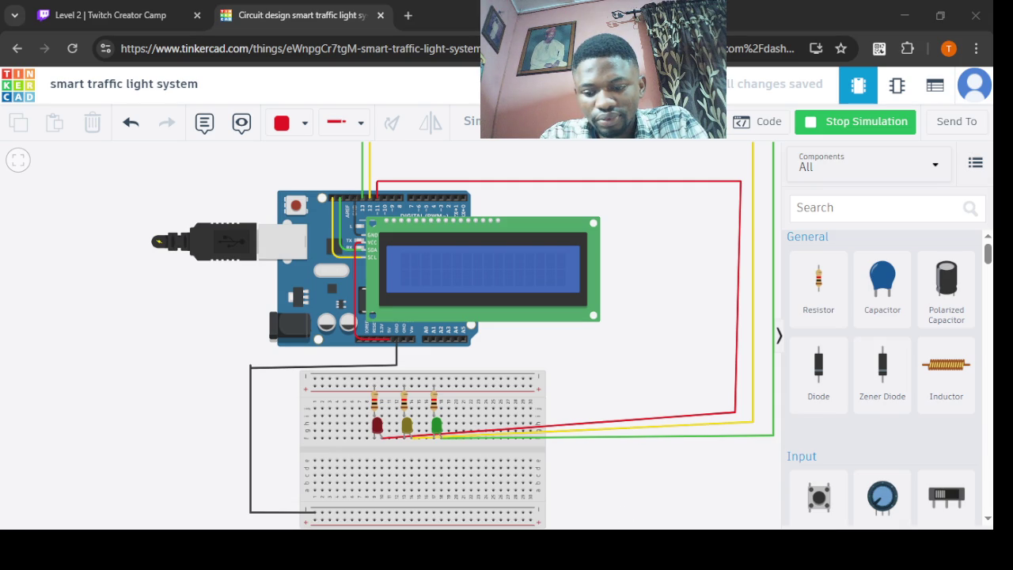
{"action": "left_click", "coordinate": [751, 129]}
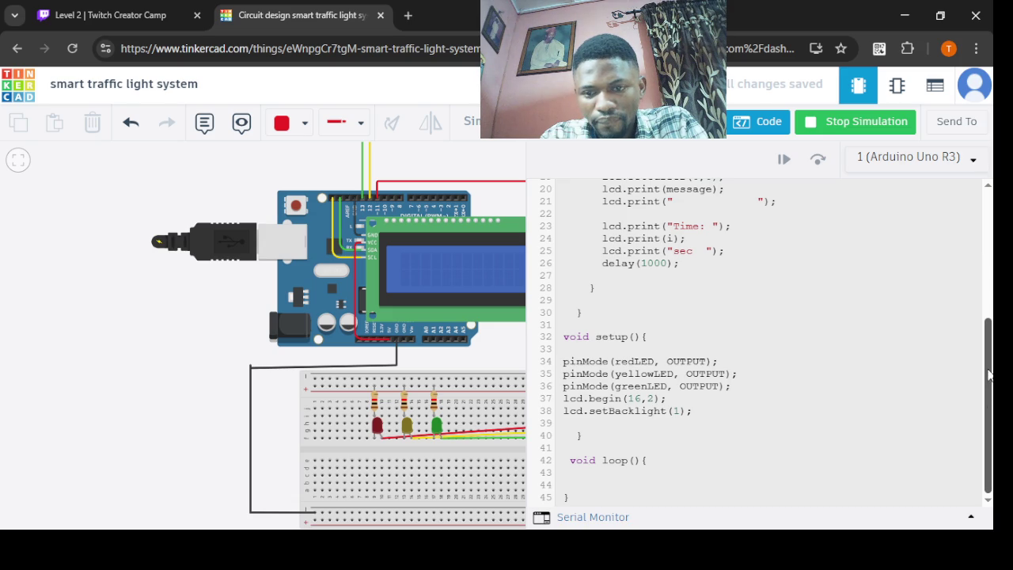
{"action": "scroll", "coordinate": [989, 372], "scroll_direction": "up", "scroll_amount": 2}
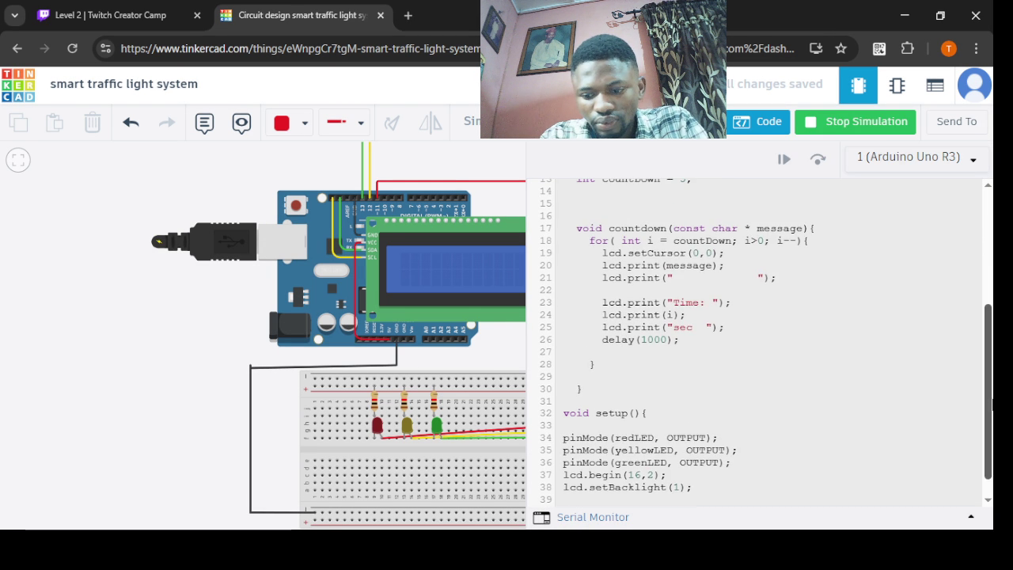
{"action": "scroll", "coordinate": [989, 419], "scroll_direction": "down", "scroll_amount": 2}
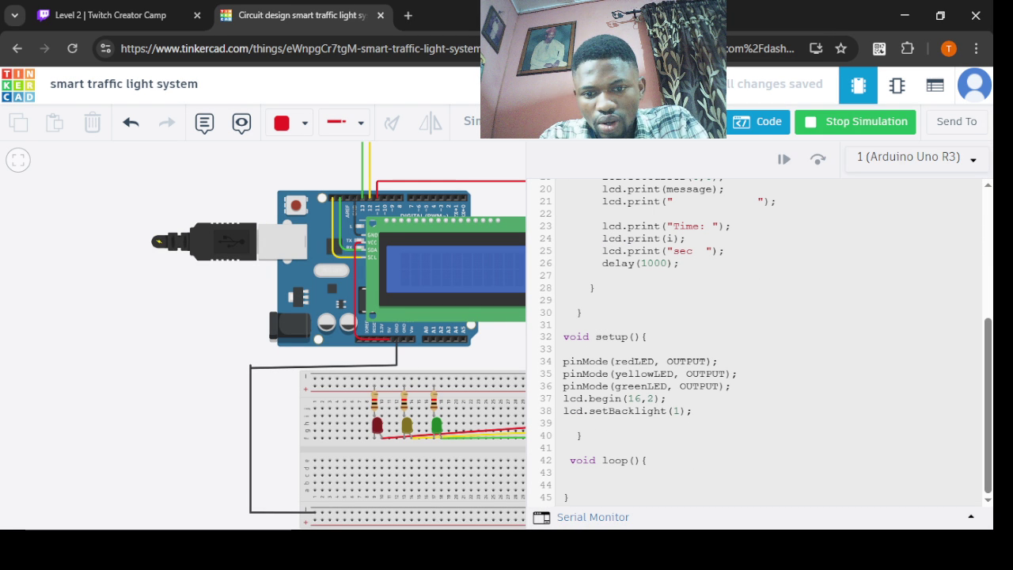
{"action": "left_click", "coordinate": [613, 361]}
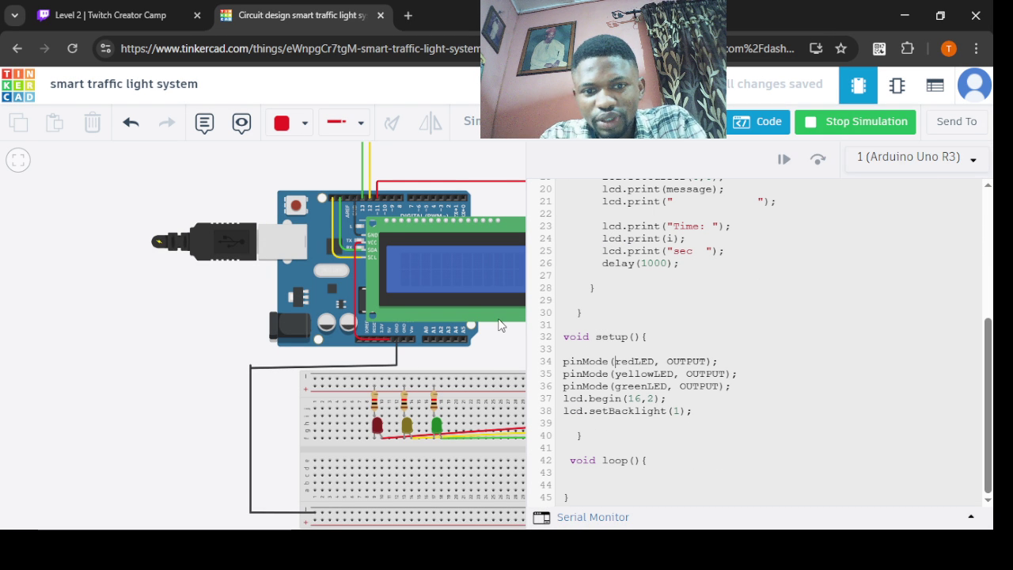
- Stop the simulation, leaving the LCD dark and the code editable
{"action": "left_click", "coordinate": [835, 123]}
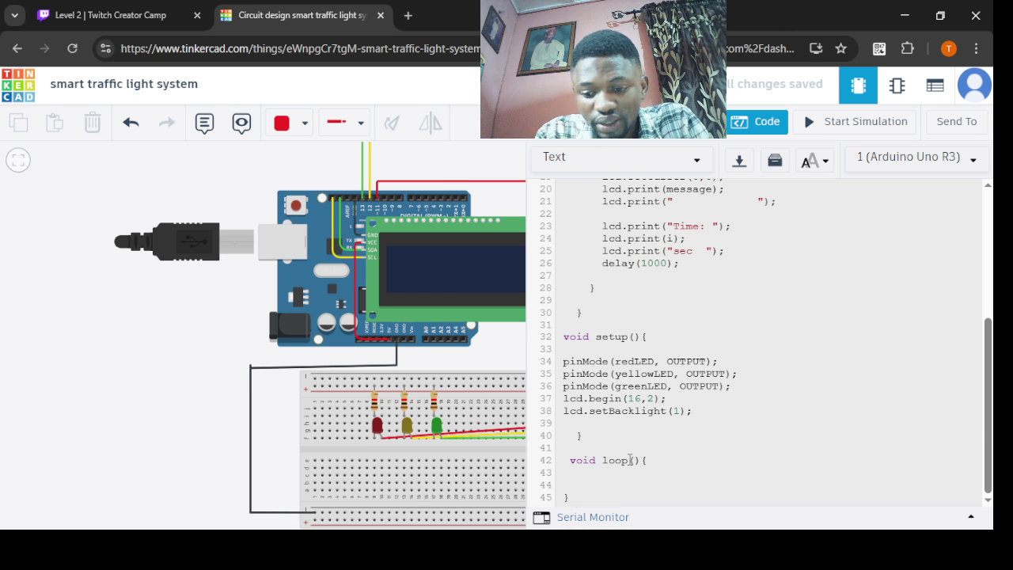
- Add blank lines after lcd.setBacklight(1); and begin an lcd.setCursor(0,0 line there
{"action": "key", "text": "Return"}
{"action": "key", "text": "Return"}
{"action": "key", "text": "Return"}
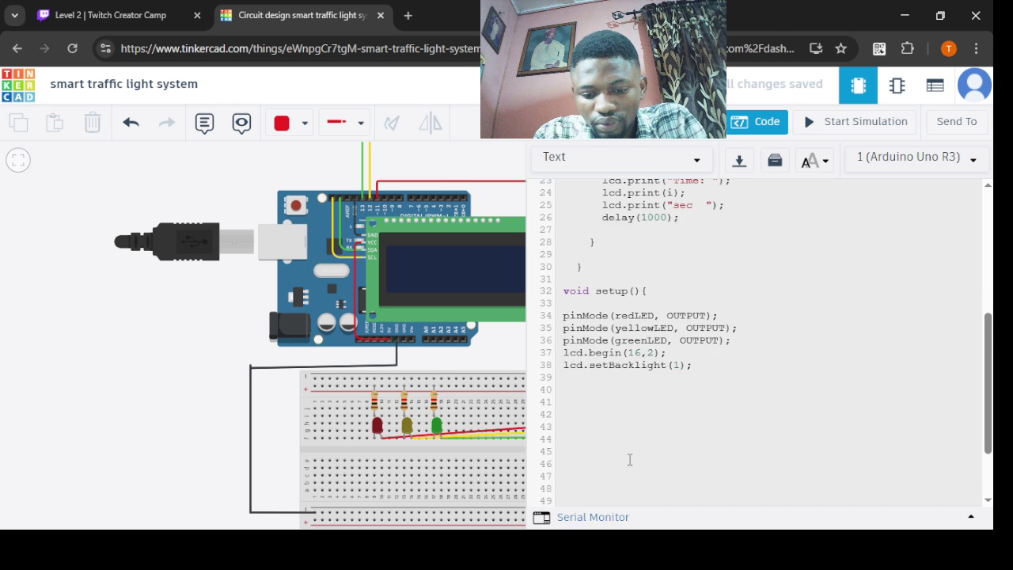
{"action": "key", "text": "BackSpace"}
{"action": "key", "text": "BackSpace"}
{"action": "key", "text": "BackSpace"}
{"action": "key", "text": "BackSpace"}
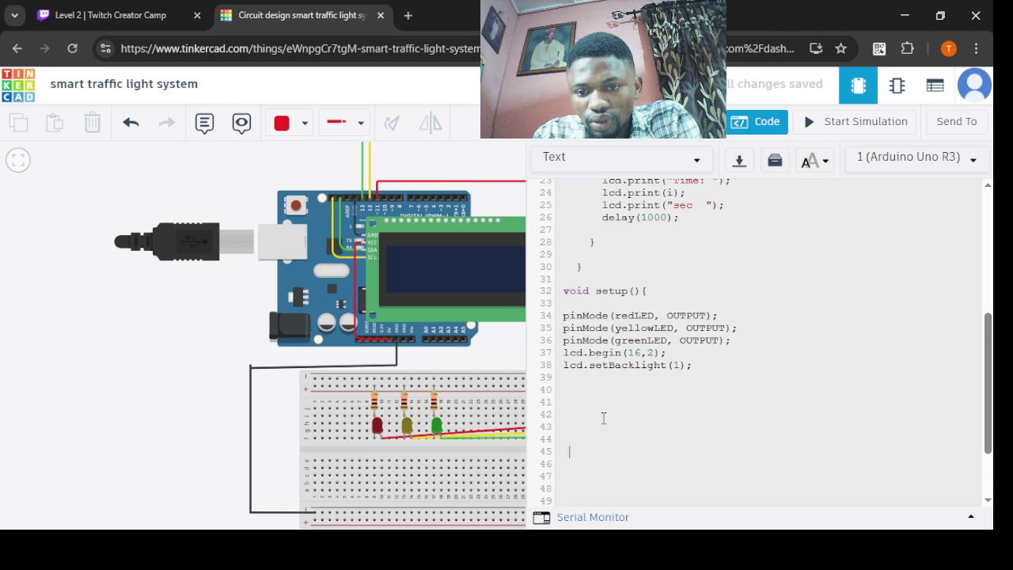
{"action": "key", "text": "BackSpace"}
{"action": "key", "text": "BackSpace"}
{"action": "key", "text": "BackSpace"}
{"action": "key", "text": "BackSpace"}
{"action": "key", "text": "BackSpace"}
{"action": "key", "text": "BackSpace"}
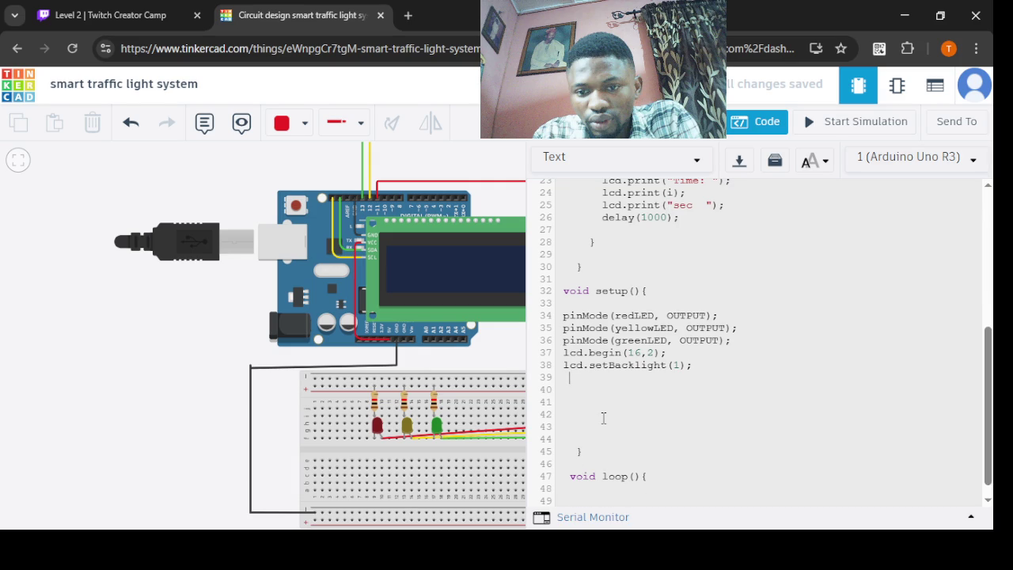
{"action": "type", "text": "lcd.set"}
{"action": "type", "text": "Cursor("}
{"action": "type", "text": "0,0)"}
{"action": "type", "text": ";"}
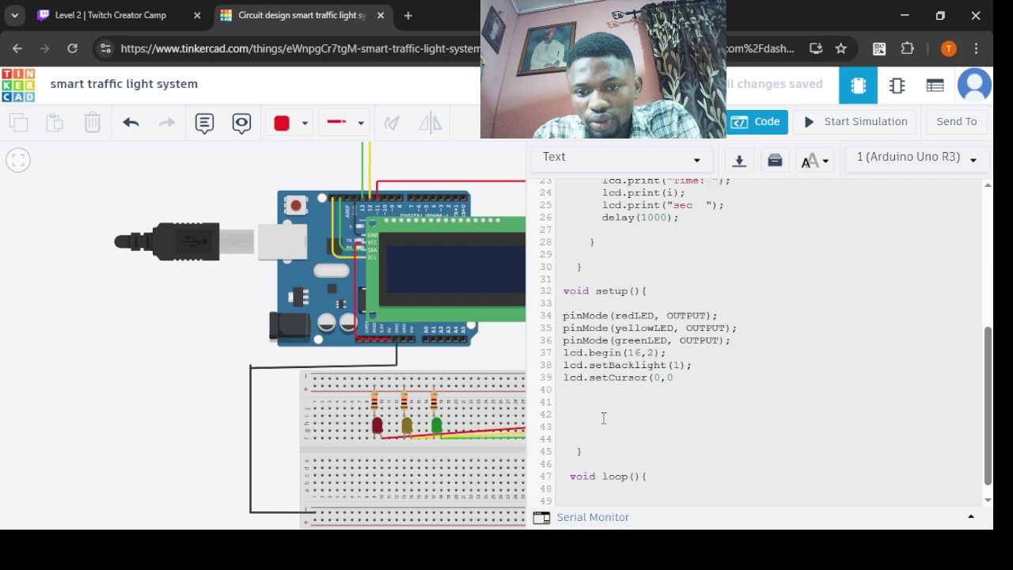
- Finish lcd.setCursor(0,0);, add lcd.print("Traffic Light");, then a misspelled lcd.setCursort(0,1);
{"action": "type", "text": ";"}
{"action": "key", "text": "Return"}
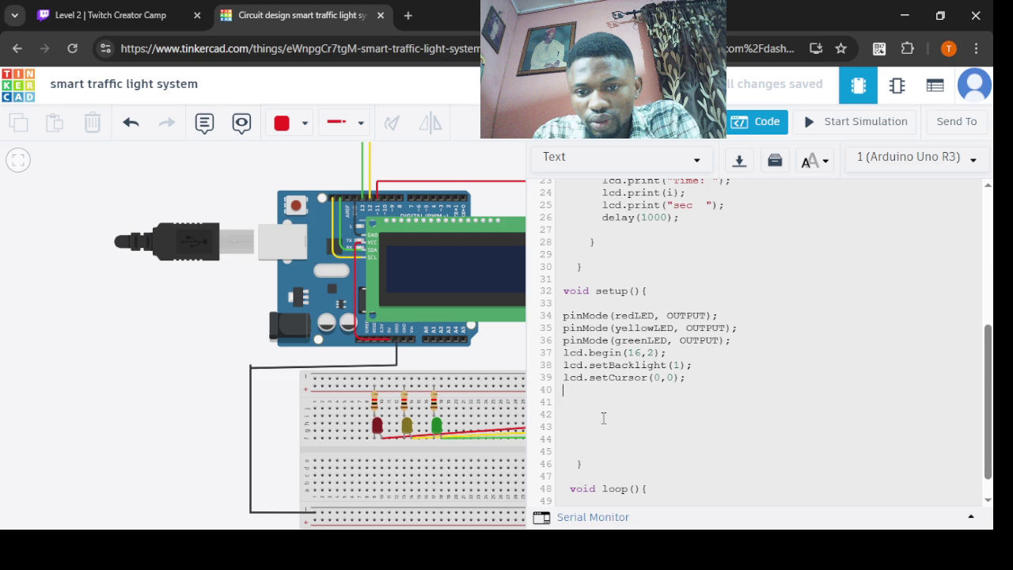
{"action": "type", "text": "lcd.print(\"Traffic Light\");"}
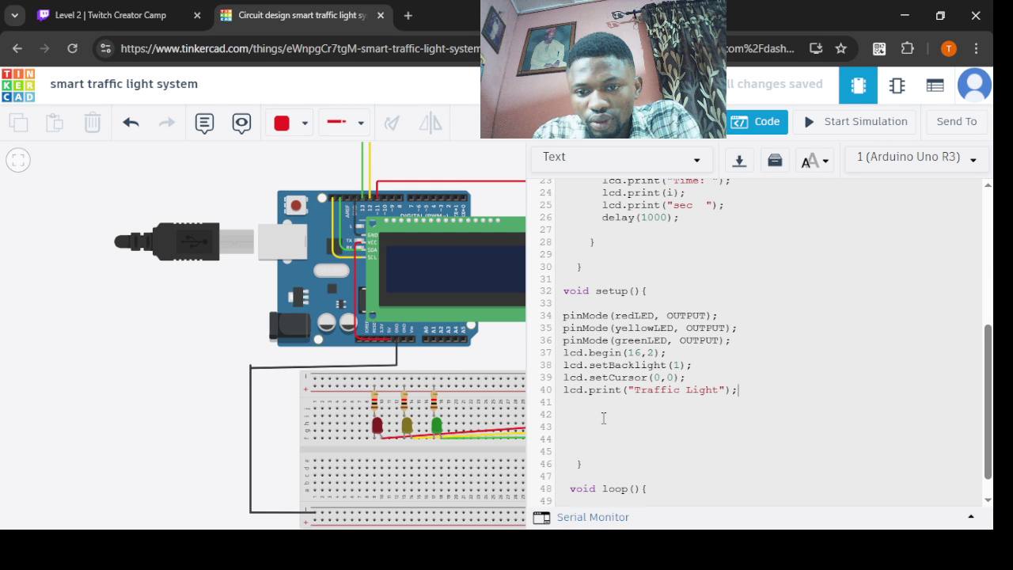
{"action": "key", "text": "Return"}
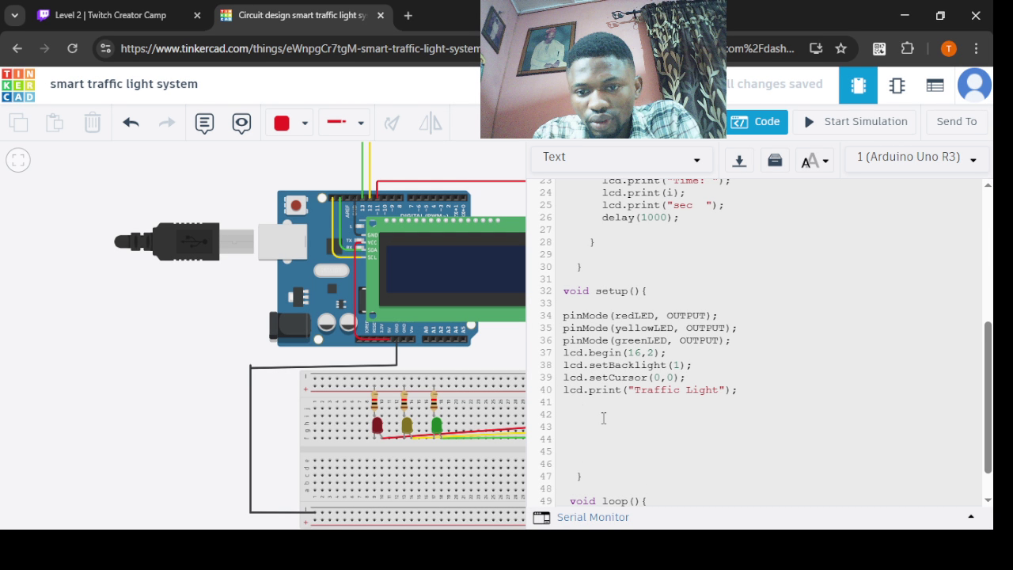
{"action": "type", "text": "lcd."}
{"action": "type", "text": "setCursort(0,1"}
{"action": "type", "text": ");"}
{"action": "key", "text": "Return"}
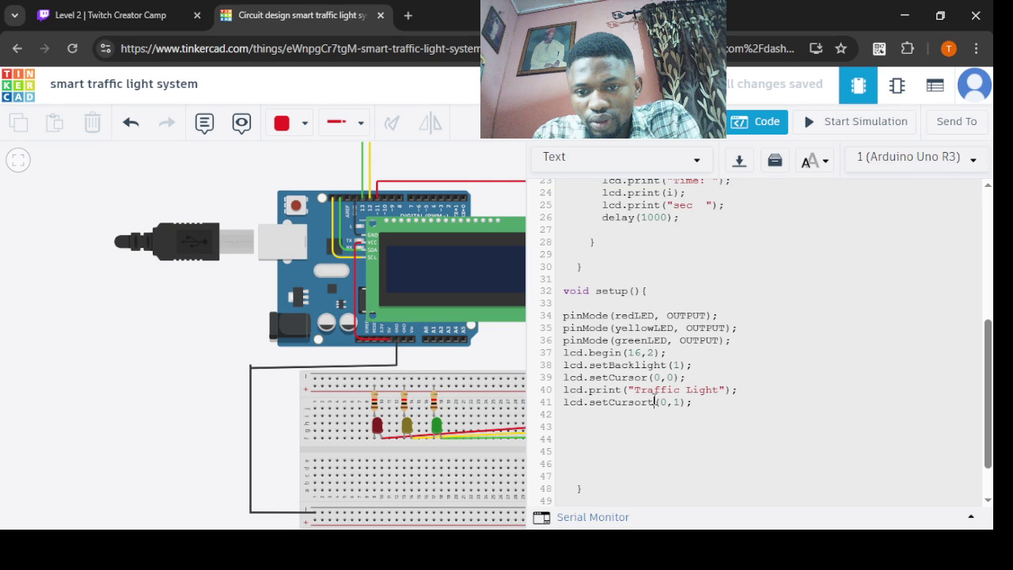
- Correct the misspelled setCursort to setCursor on line 41
{"action": "left_click", "coordinate": [704, 407]}
{"action": "type", "text": "t"}
{"action": "key", "text": "Down"}
{"action": "left_click", "coordinate": [654, 401]}
{"action": "key", "text": "BackSpace"}
- Add lcd.print("system Starting..."), delay(2000) and lcd.clear() lines to setup()
{"action": "left_click", "coordinate": [703, 408]}
{"action": "key", "text": "Return"}
{"action": "type", "text": "lcd"}
{"action": "key", "text": "BackSpace"}
{"action": "key", "text": "BackSpace"}
{"action": "key", "text": "BackSpace"}
{"action": "key", "text": "BackSpace"}
{"action": "key", "text": "BackSpace"}
{"action": "type", "text": "lcd.print("}
{"action": "type", "text": "\"system Starting..."}
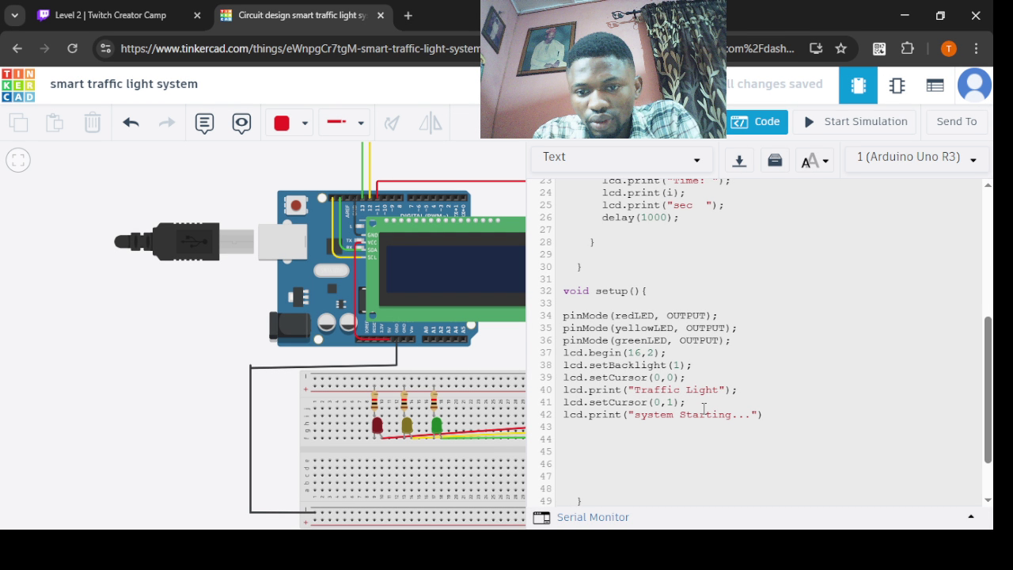
{"action": "key", "text": "Return"}
{"action": "type", "text": "delay(2000)"}
{"action": "key", "text": "Return"}
{"action": "key", "text": "BackSpace"}
{"action": "type", "text": "lcd.clear();"}
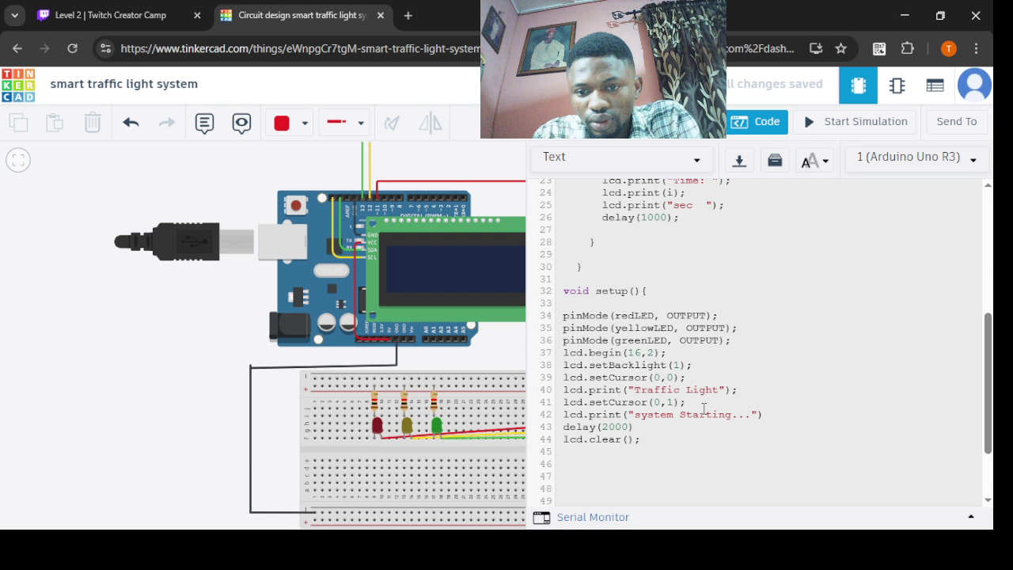
- Add a closing brace, remove the extra blank lines, and close the code editor
{"action": "key", "text": "Return"}
{"action": "type", "text": "}"}
{"action": "key", "text": "Up"}
{"action": "key", "text": "BackSpace"}
{"action": "key", "text": "BackSpace"}
{"action": "key", "text": "BackSpace"}
{"action": "left_click", "coordinate": [758, 121]}
- Run the simulation and add the semicolon missing after delay(2000) on line 43
{"action": "left_click", "coordinate": [829, 130]}
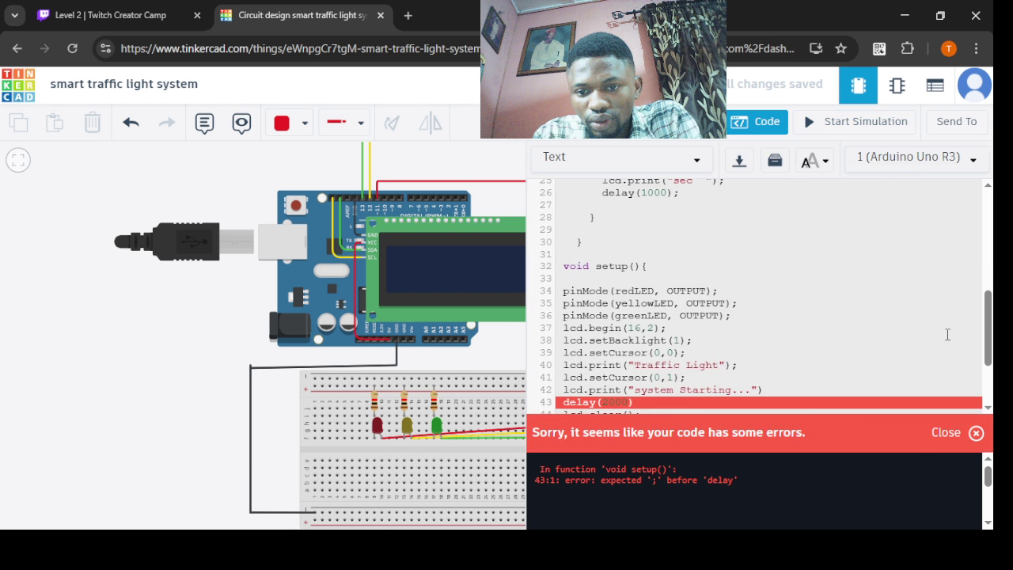
{"action": "scroll", "coordinate": [947, 334], "scroll_direction": "down", "scroll_amount": 2}
{"action": "type", "text": ";"}
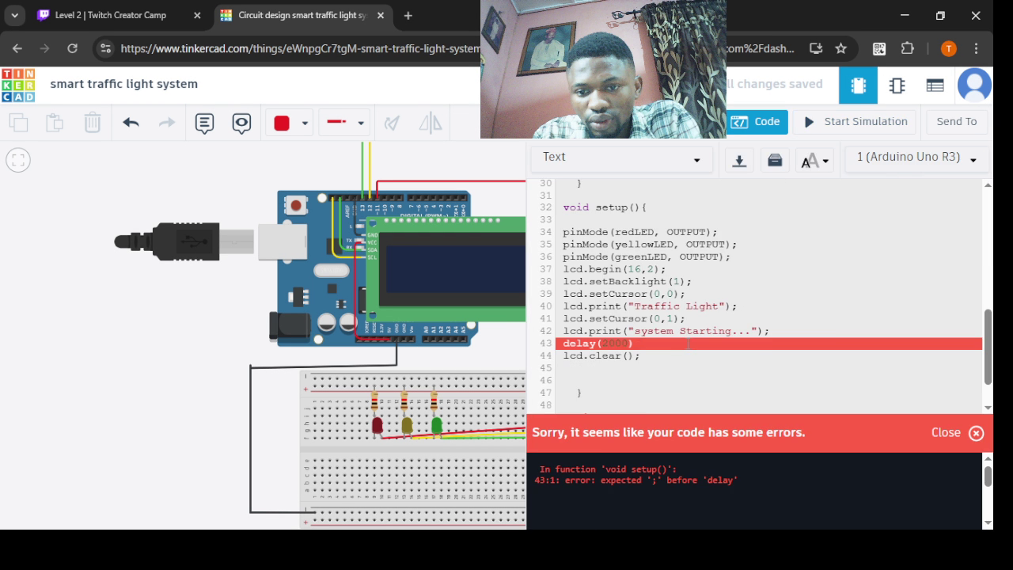
{"action": "left_click", "coordinate": [689, 343]}
{"action": "type", "text": ";"}
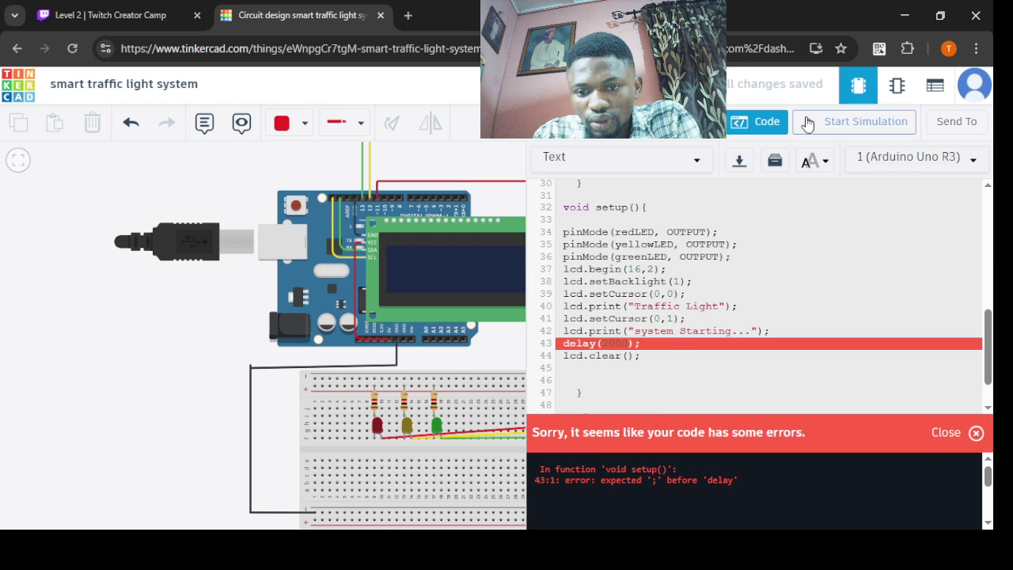
- Run the fixed sketch to check the LCD startup message, then stop the simulation
{"action": "left_click", "coordinate": [807, 122]}
{"action": "left_click", "coordinate": [790, 124]}
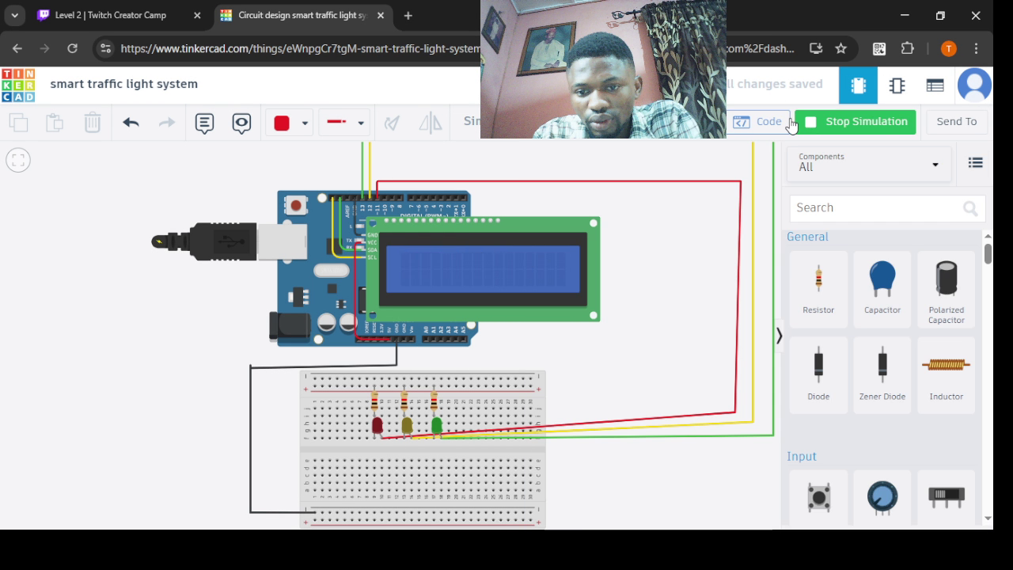
{"action": "left_click", "coordinate": [798, 122]}
- Capitalise 'system' so the second-row message reads 'System Starting...'
{"action": "left_click", "coordinate": [766, 122]}
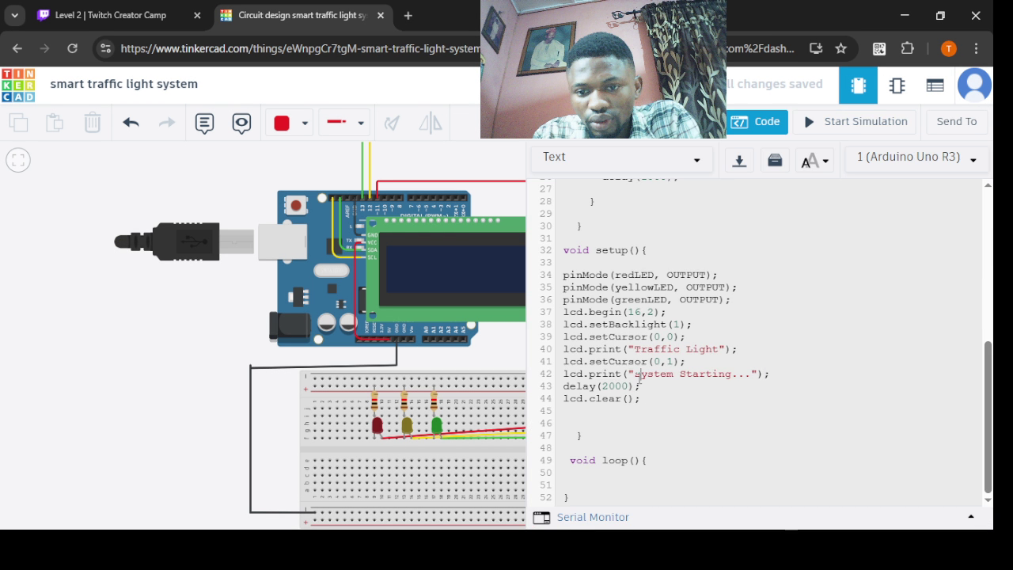
{"action": "left_click", "coordinate": [640, 375]}
{"action": "key", "text": "BackSpace"}
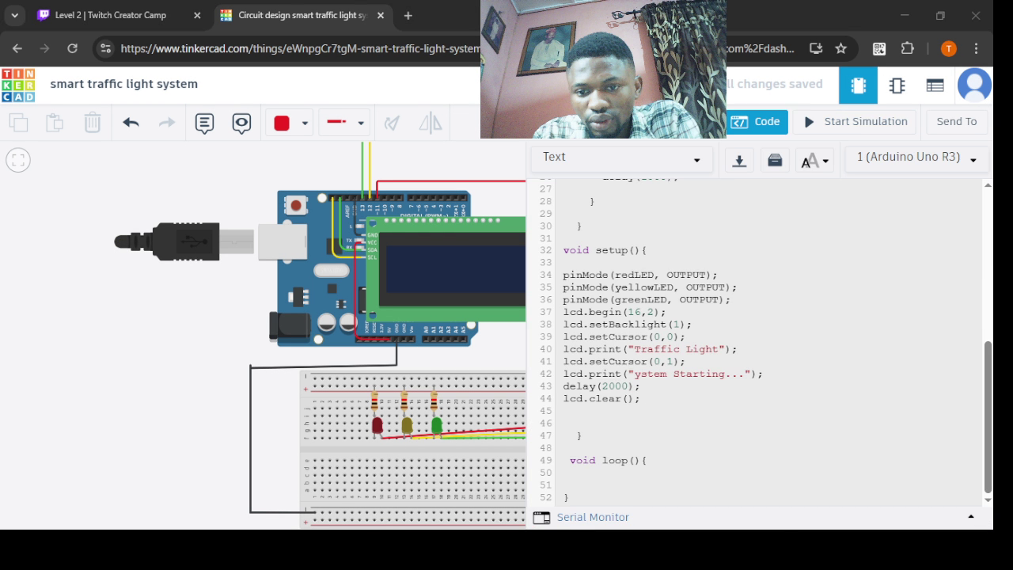
{"action": "left_click", "coordinate": [633, 372]}
{"action": "type", "text": "S"}
{"action": "left_click", "coordinate": [784, 119]}
{"action": "left_click", "coordinate": [817, 123]}
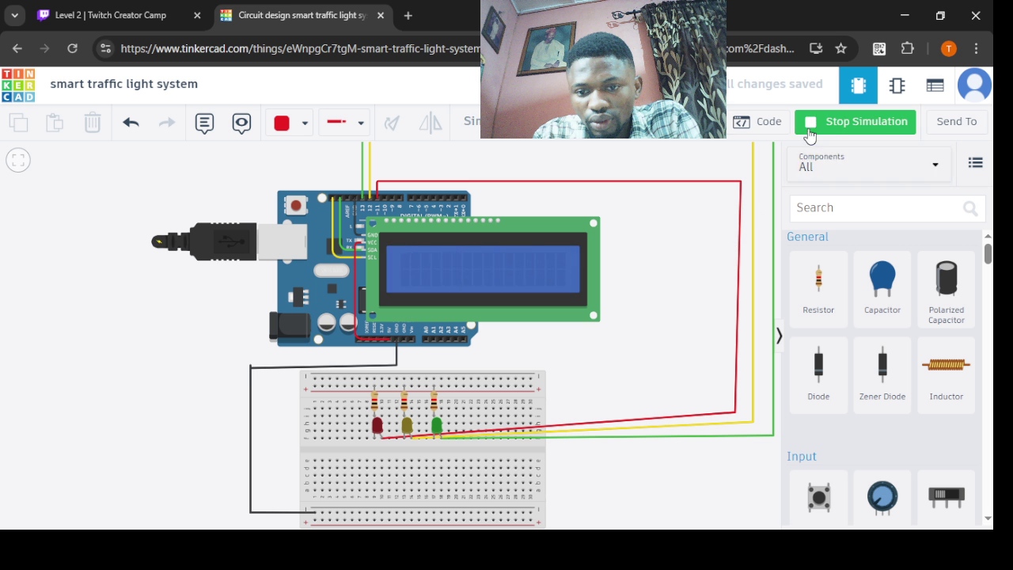
{"action": "left_click", "coordinate": [847, 121]}
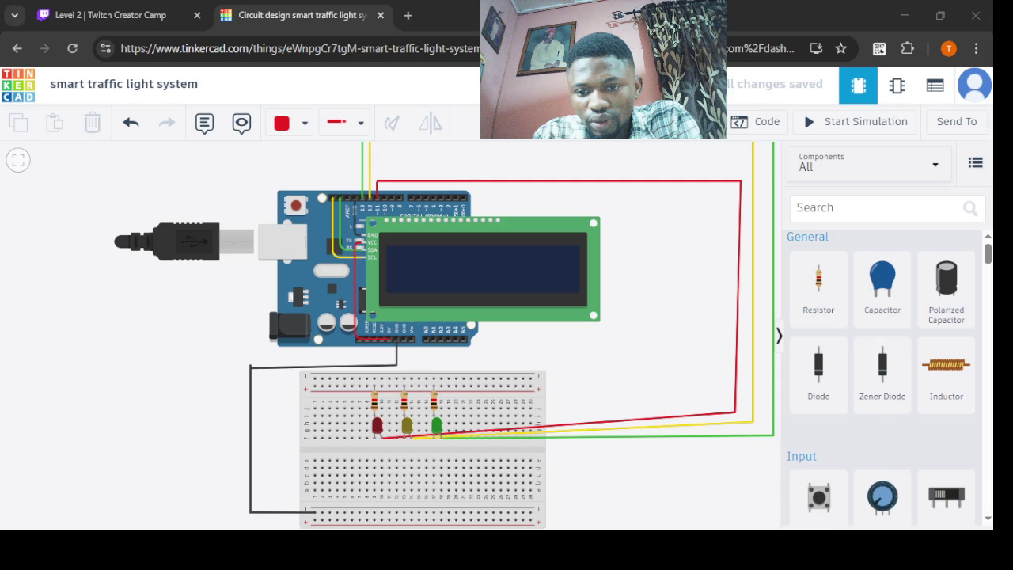
{"action": "left_click", "coordinate": [759, 122]}
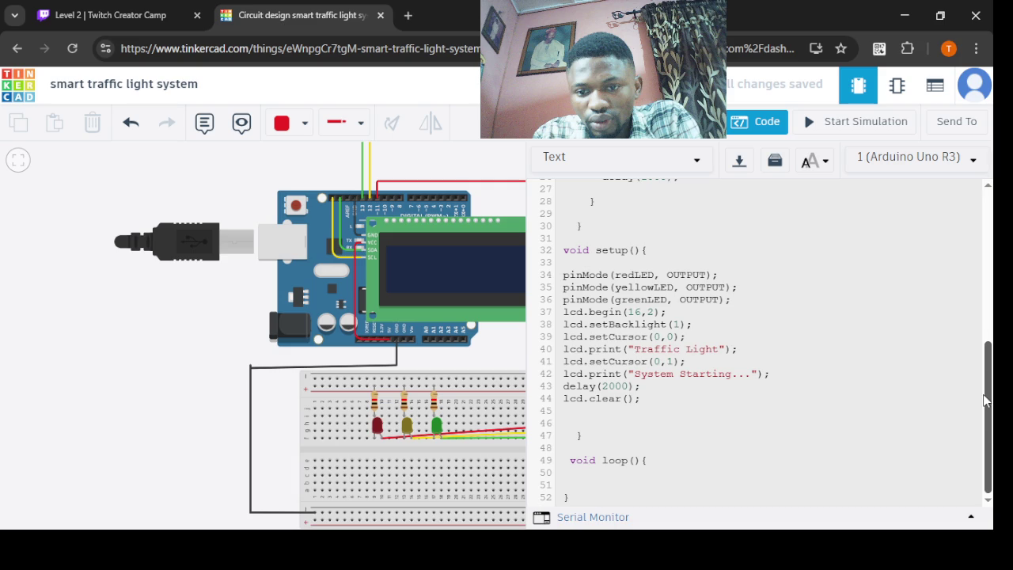
- Add a blank line inside the empty loop() braces
{"action": "scroll", "coordinate": [993, 387], "scroll_direction": "up", "scroll_amount": 2}
{"action": "scroll", "coordinate": [684, 459], "scroll_direction": "down", "scroll_amount": 2}
{"action": "key", "text": "Return"}
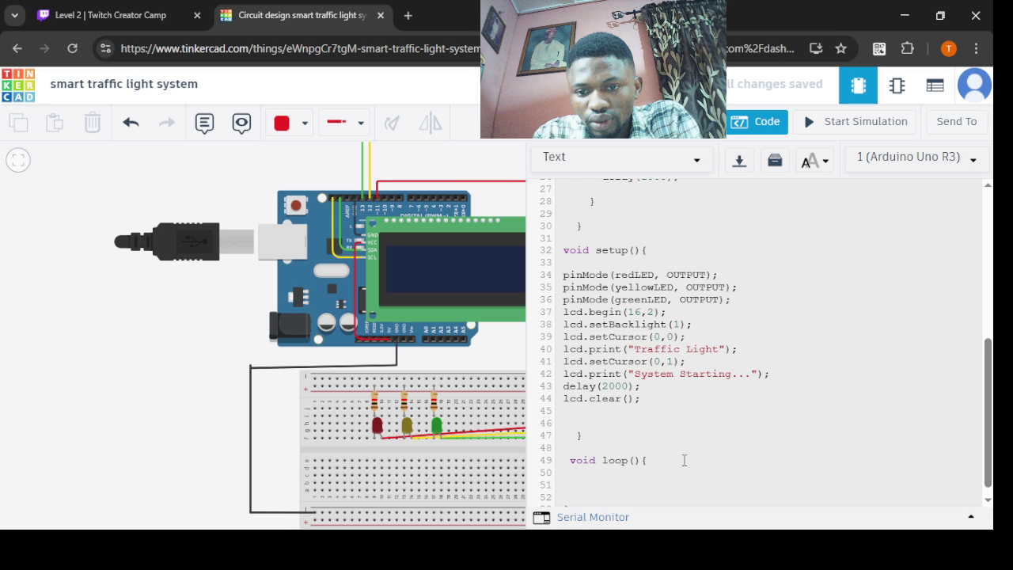
- Write digitalWrite(redLED, HIGH); as the first statement in loop()
{"action": "type", "text": "digital"}
{"action": "type", "text": "Write(redLE"}
{"action": "type", "text": "D"}
{"action": "type", "text": ", HIGH)"}
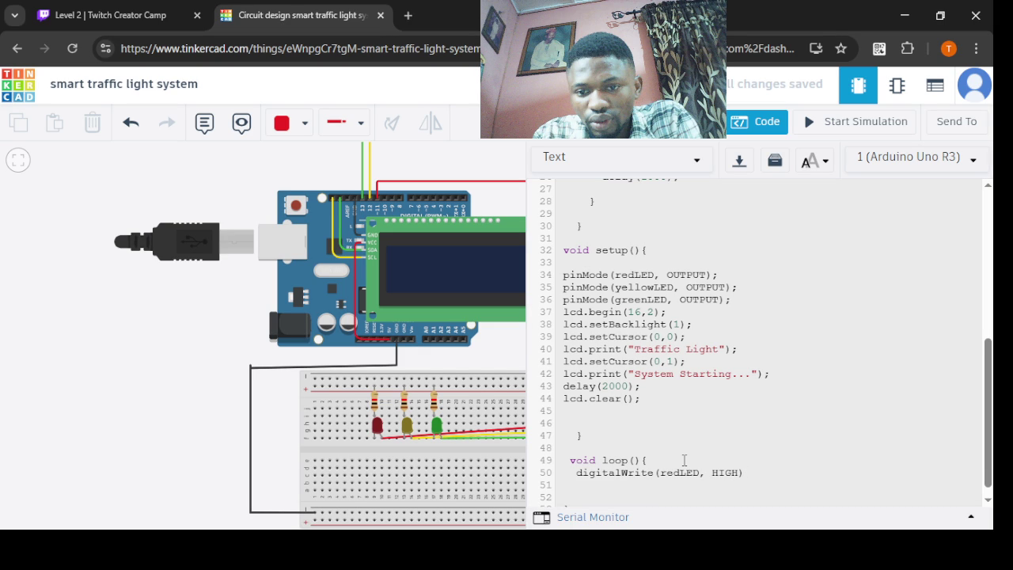
{"action": "type", "text": ";"}
- Duplicate the digitalWrite(redLED, HIGH); line onto line 51
{"action": "mouse_move", "coordinate": [752, 472]}
{"action": "left_mouse_down"}
{"action": "mouse_move", "coordinate": [644, 461]}
{"action": "mouse_move", "coordinate": [577, 473]}
{"action": "left_mouse_up"}
{"action": "key", "text": "ctrl+c"}
{"action": "left_click", "coordinate": [768, 473]}
{"action": "key", "text": "Return"}
{"action": "key", "text": "ctrl+v"}
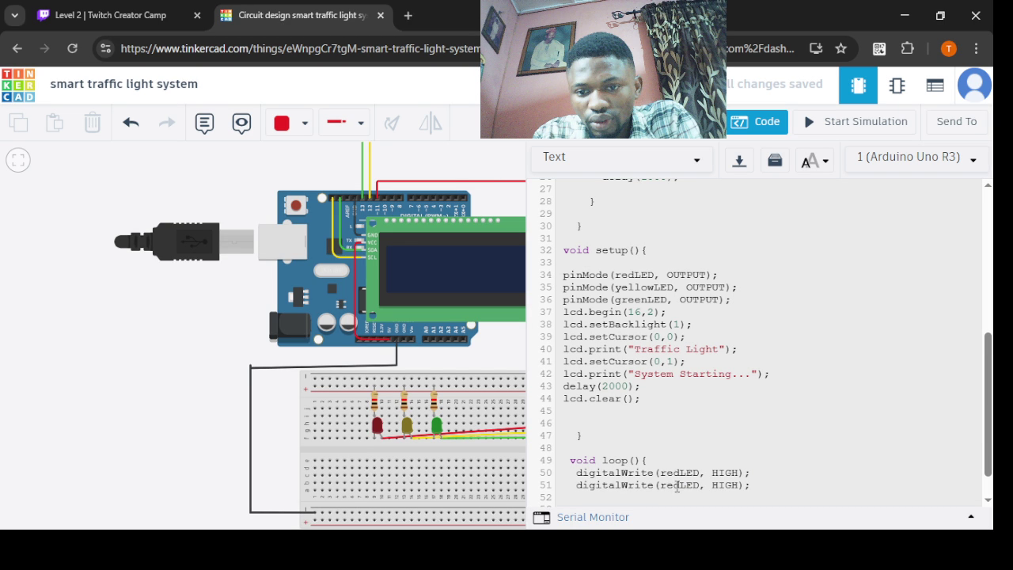
{"action": "key", "text": "BackSpace"}
{"action": "key", "text": "BackSpace"}
{"action": "key", "text": "BackSpace"}
{"action": "type", "text": "yellow"}
{"action": "left_click_drag", "start_coordinate": [758, 485], "coordinate": [731, 485]}
{"action": "key", "text": "BackSpace"}
{"action": "type", "text": "LOW"}
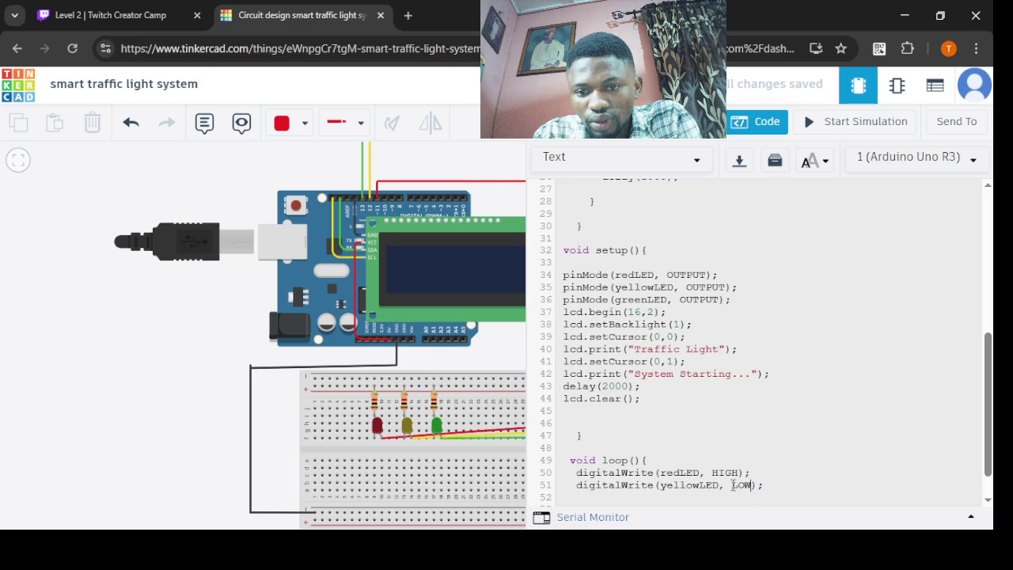
{"action": "left_click", "coordinate": [778, 485]}
{"action": "key", "text": "Return"}
{"action": "type", "text": "digitalW"}
{"action": "type", "text": "rite("}
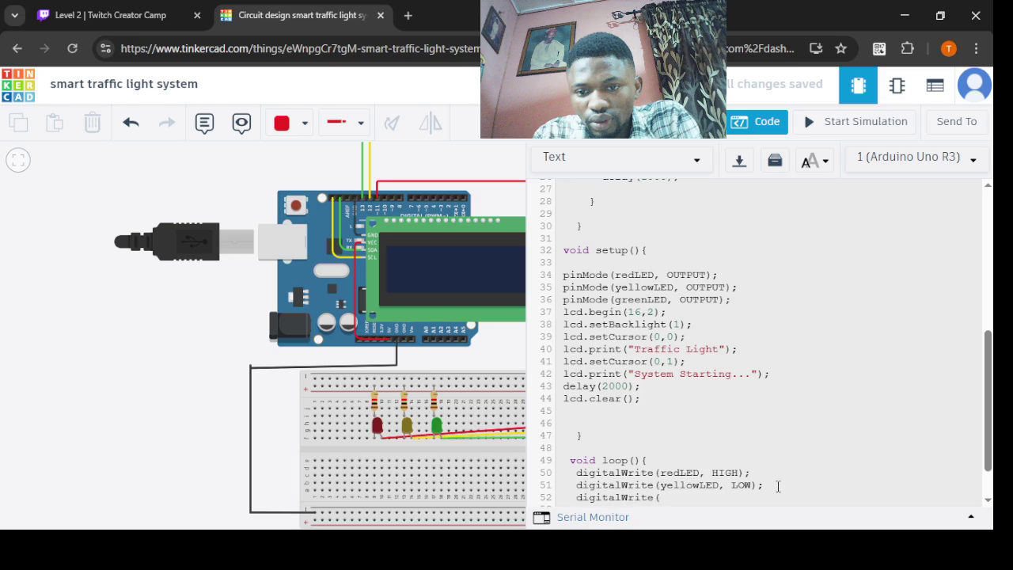
{"action": "type", "text": "greenLED, LOW)"}
{"action": "type", "text": ";"}
{"action": "key", "text": "Return"}
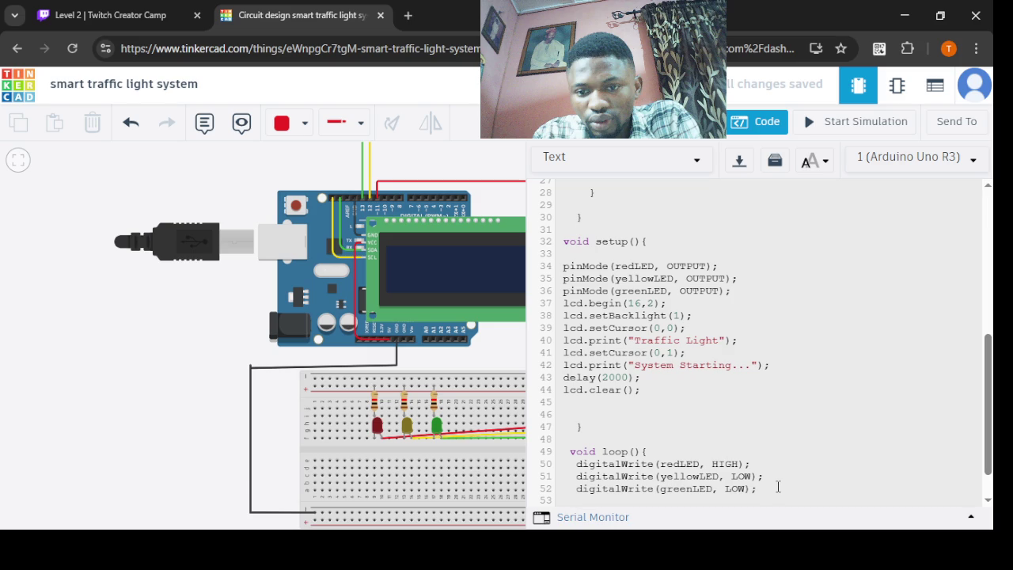
{"action": "left_click_drag", "start_coordinate": [989, 408], "coordinate": [987, 341]}
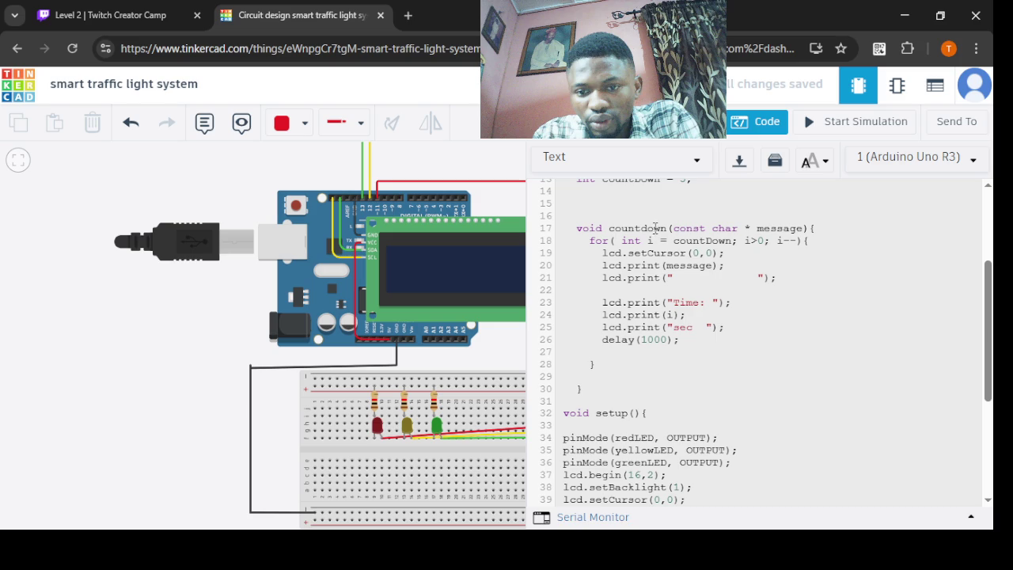
- Add countdown("STOP"); on a new line after the LED digitalWrite statements
{"action": "left_click_drag", "start_coordinate": [988, 281], "coordinate": [988, 404]}
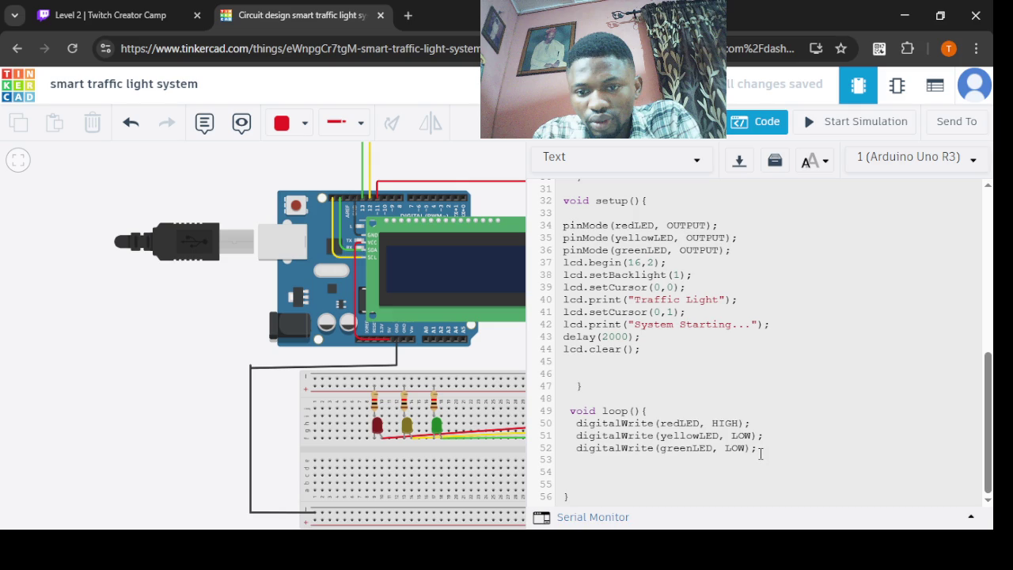
{"action": "key", "text": "Return"}
{"action": "type", "text": "count"}
{"action": "key", "text": "BackSpace"}
{"action": "key", "text": "BackSpace"}
{"action": "key", "text": "BackSpace"}
{"action": "key", "text": "BackSpace"}
{"action": "key", "text": "BackSpace"}
{"action": "key", "text": "Return"}
{"action": "type", "text": "count"}
{"action": "type", "text": "down(\"STOP"}
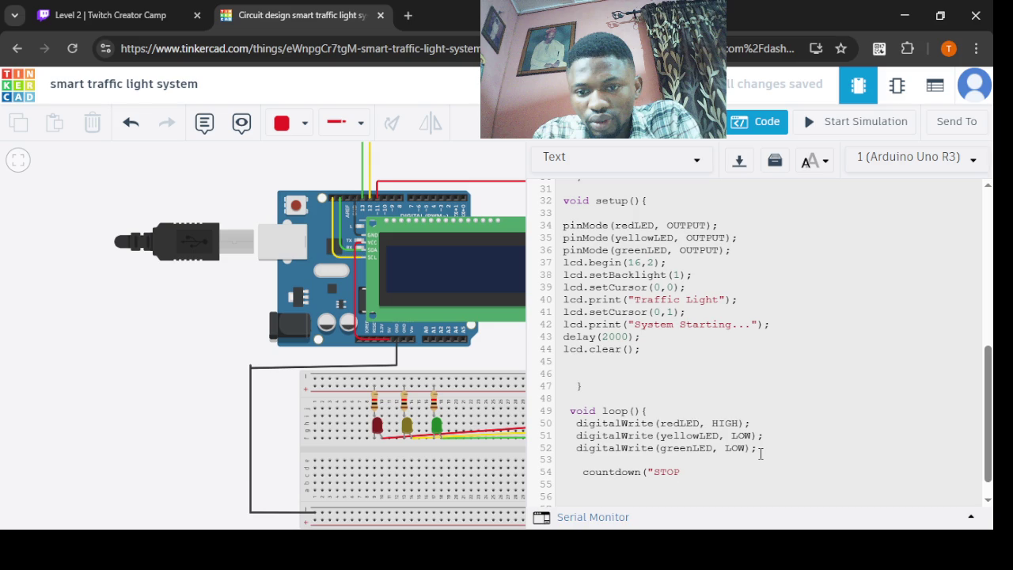
{"action": "type", "text": "\")"}
{"action": "type", "text": "\""}
{"action": "type", "text": ":"}
{"action": "key", "text": "BackSpace"}
{"action": "type", "text": ";"}
{"action": "left_click_drag", "start_coordinate": [988, 386], "coordinate": [991, 294]}
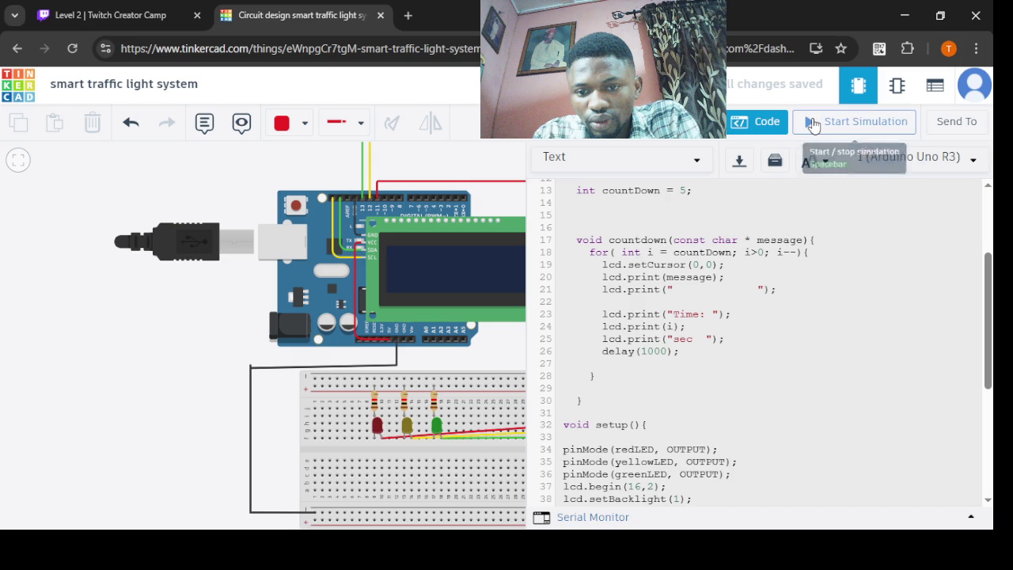
{"action": "left_click", "coordinate": [814, 127]}
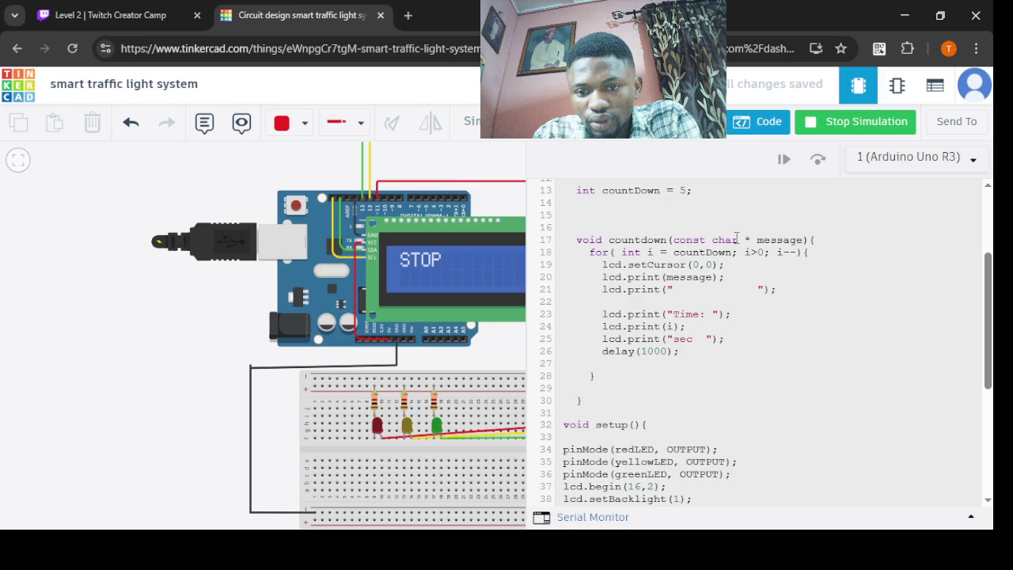
{"action": "left_click", "coordinate": [812, 121]}
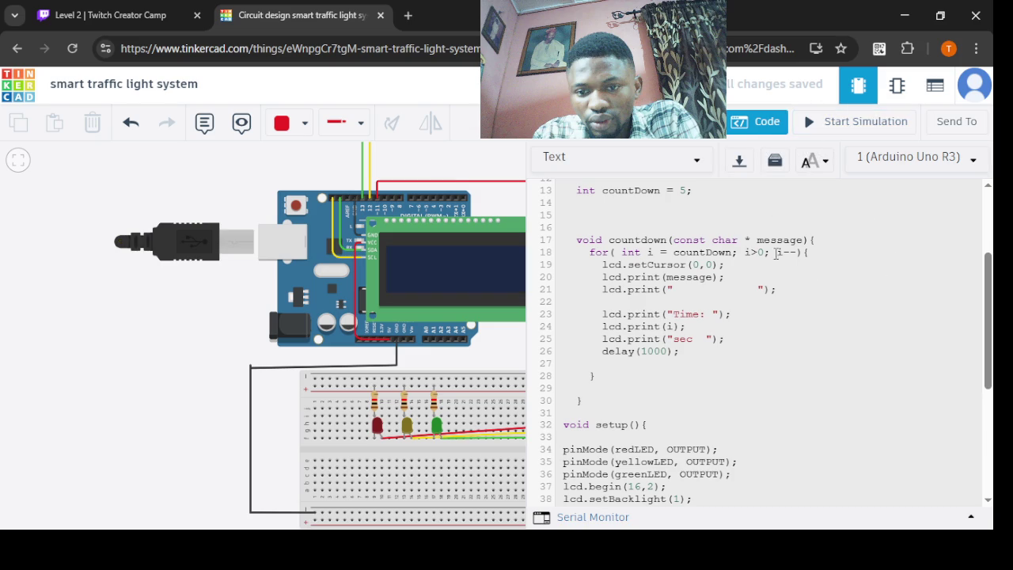
{"action": "left_click_drag", "start_coordinate": [752, 240], "coordinate": [673, 239]}
- Change the countdown parameter to char * message, re-running the simulation after each edit
{"action": "key", "text": "BackSpace"}
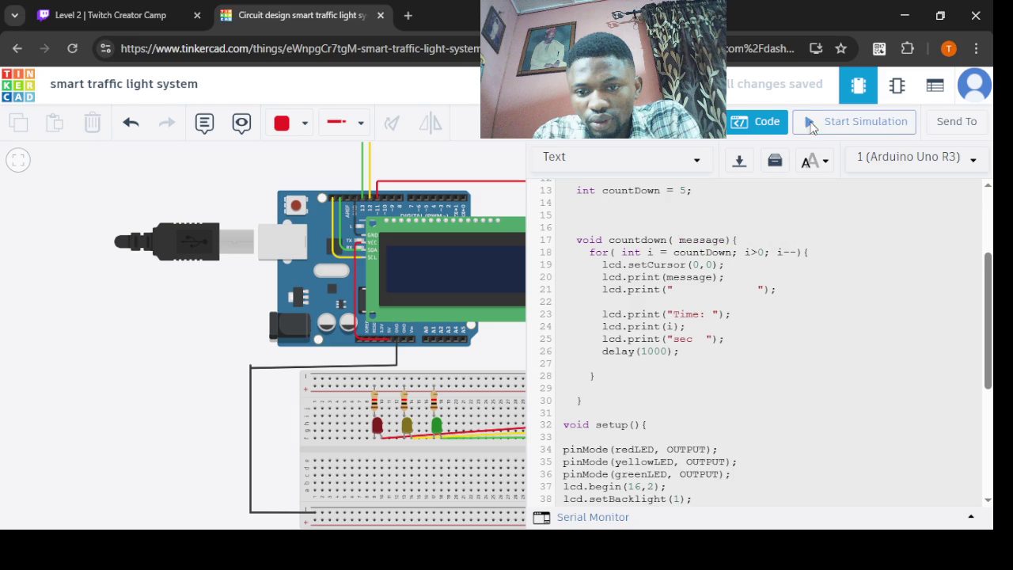
{"action": "left_click", "coordinate": [809, 125]}
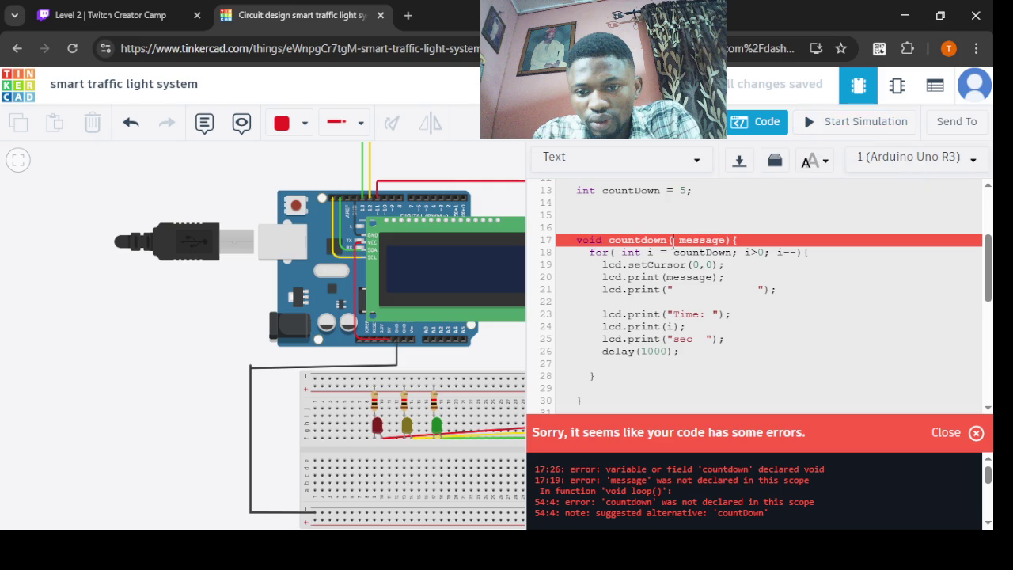
{"action": "type", "text": "char"}
{"action": "left_click", "coordinate": [811, 121]}
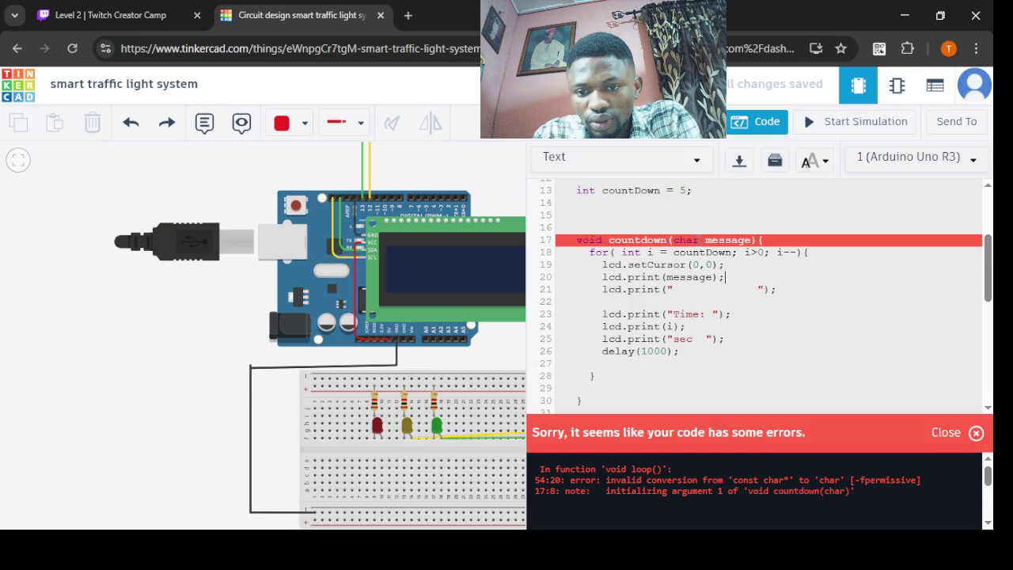
{"action": "type", "text": "*"}
{"action": "left_click", "coordinate": [856, 121]}
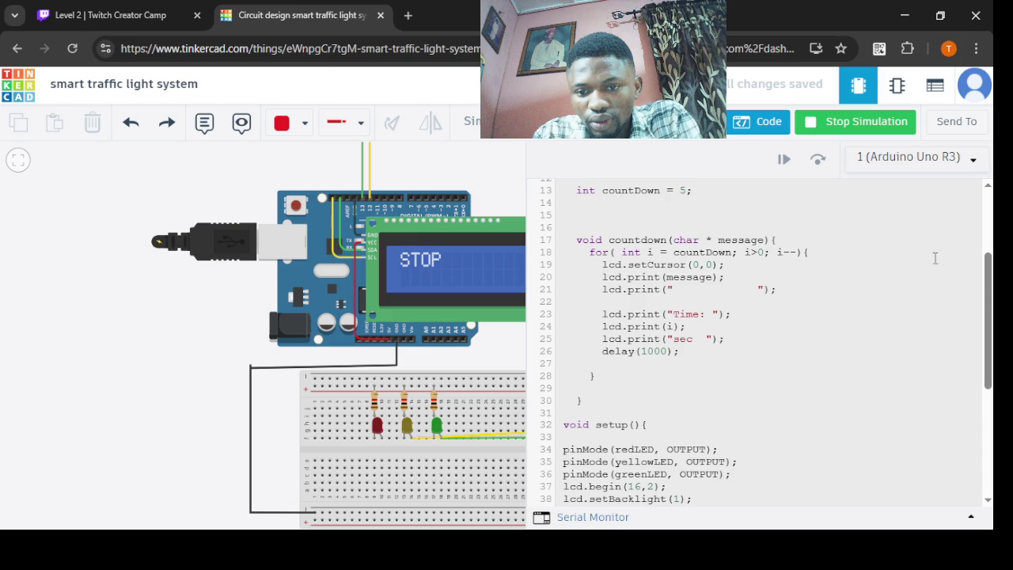
{"action": "mouse_move", "coordinate": [987, 283]}
{"action": "left_mouse_down"}
{"action": "mouse_move", "coordinate": [989, 404]}
{"action": "mouse_move", "coordinate": [985, 194]}
{"action": "left_mouse_up"}
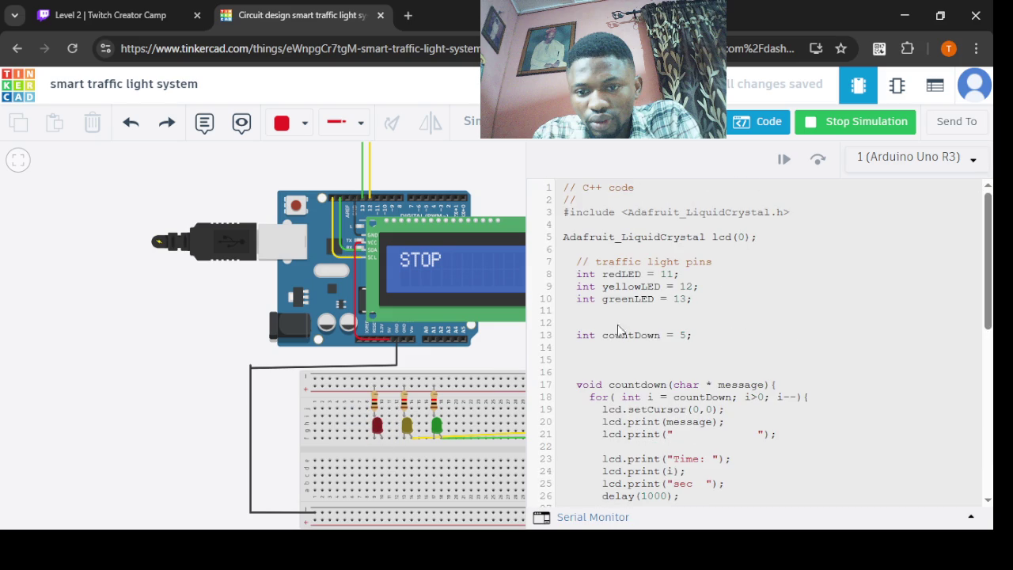
- Close the code editor to show the full circuit and component library
{"action": "left_click", "coordinate": [741, 123]}
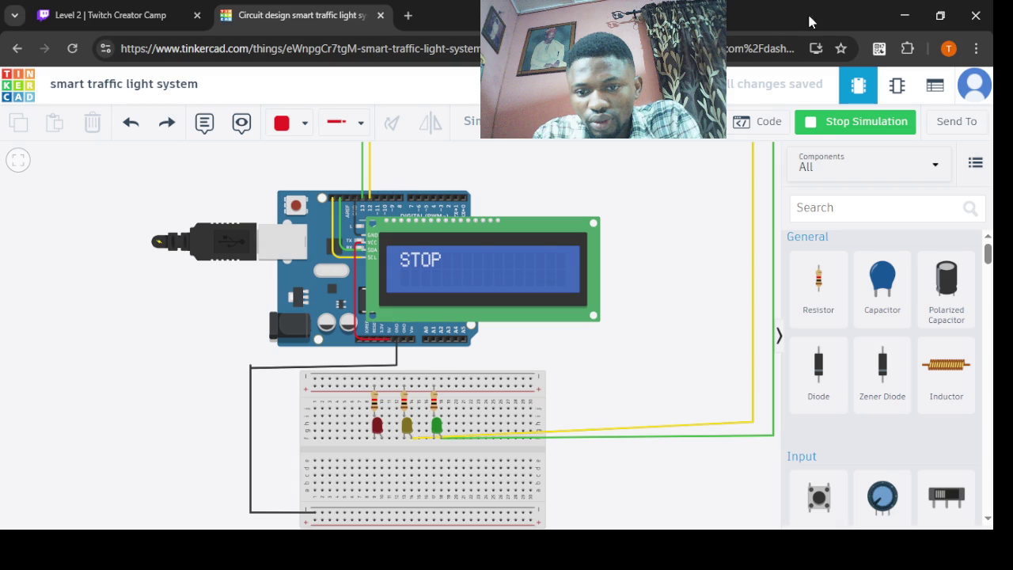
- Stop the simulation and route a red wire from pin D11 around the board to the red LED's anode
{"action": "left_click", "coordinate": [799, 120]}
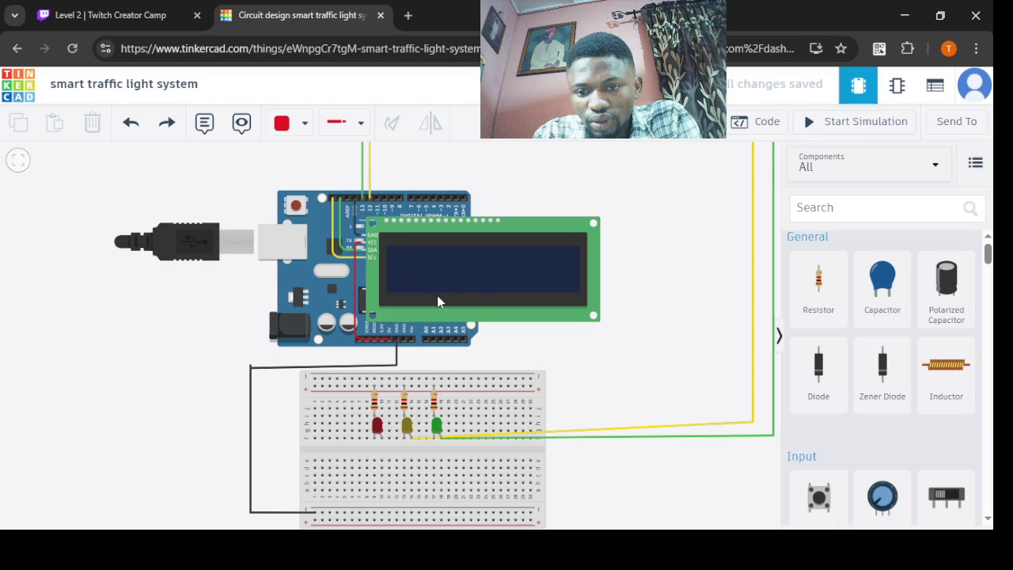
{"action": "left_click", "coordinate": [380, 202]}
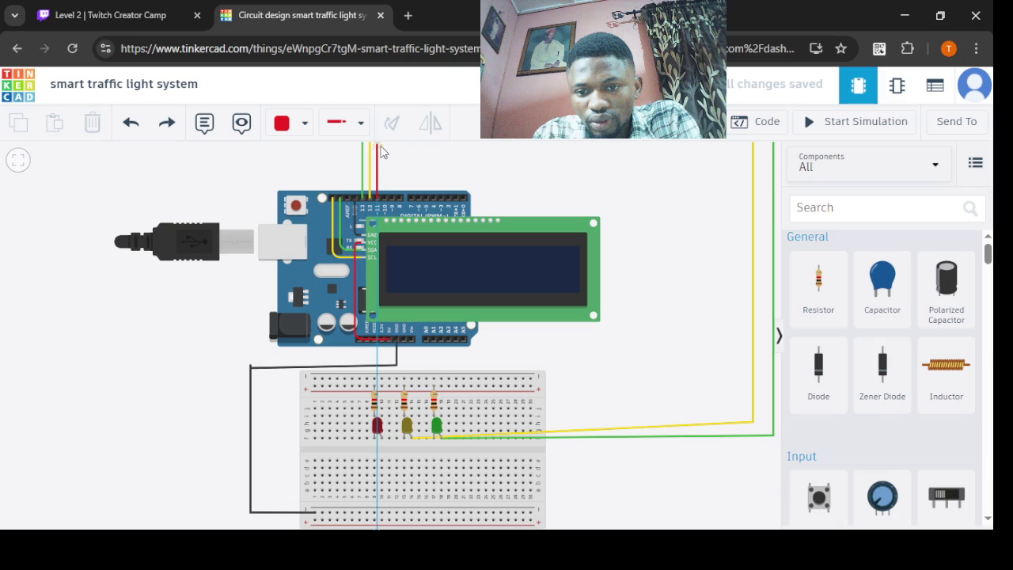
{"action": "left_click", "coordinate": [378, 147]}
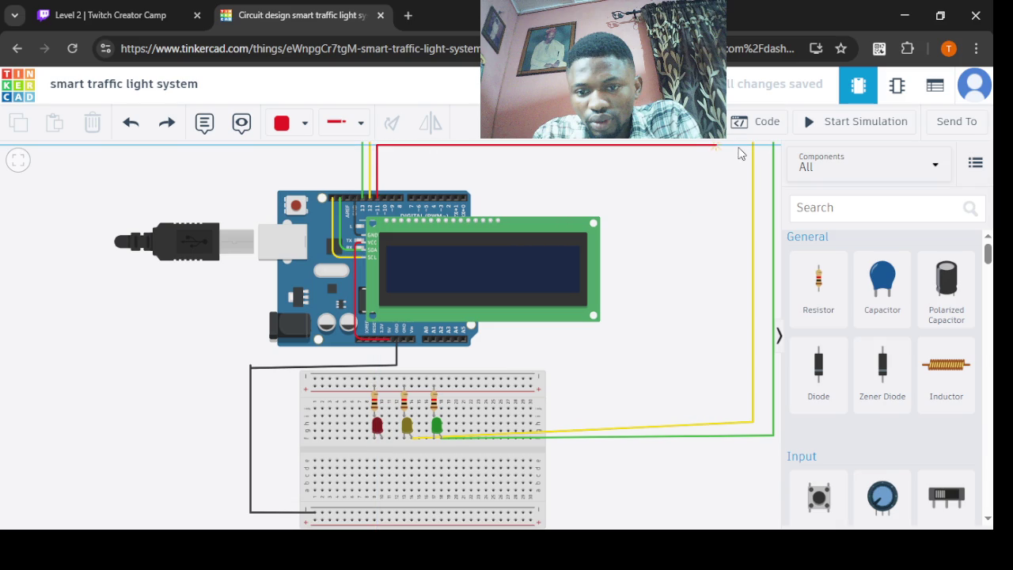
{"action": "left_click", "coordinate": [717, 147]}
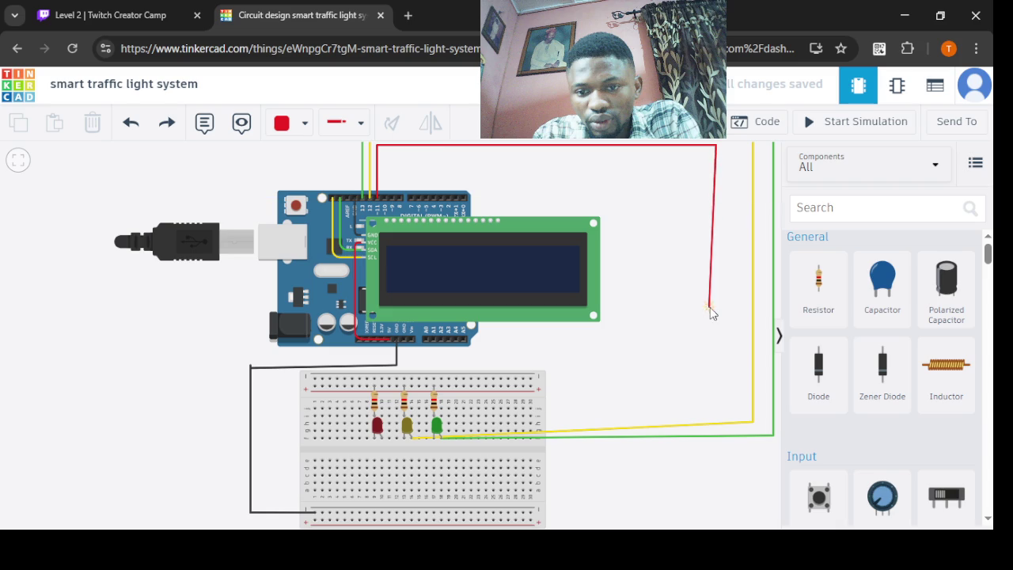
{"action": "left_click", "coordinate": [716, 398]}
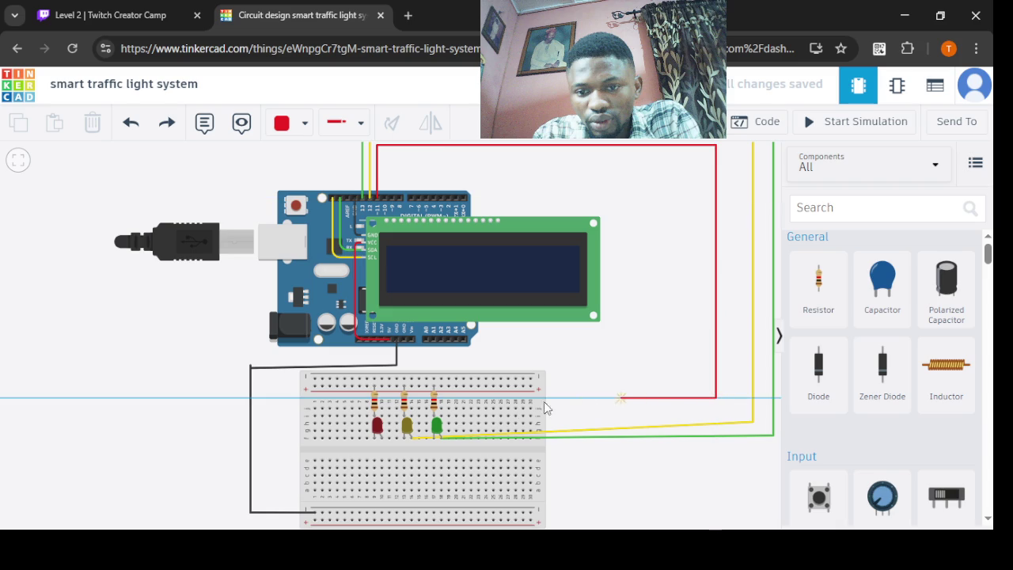
{"action": "left_click", "coordinate": [383, 442]}
{"action": "left_click", "coordinate": [656, 293]}
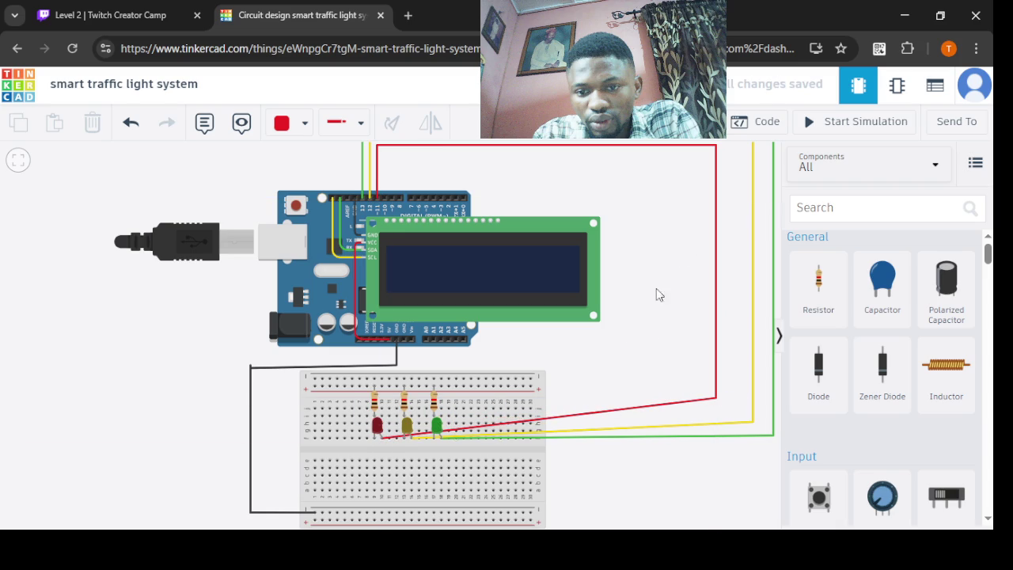
{"action": "left_click", "coordinate": [756, 123]}
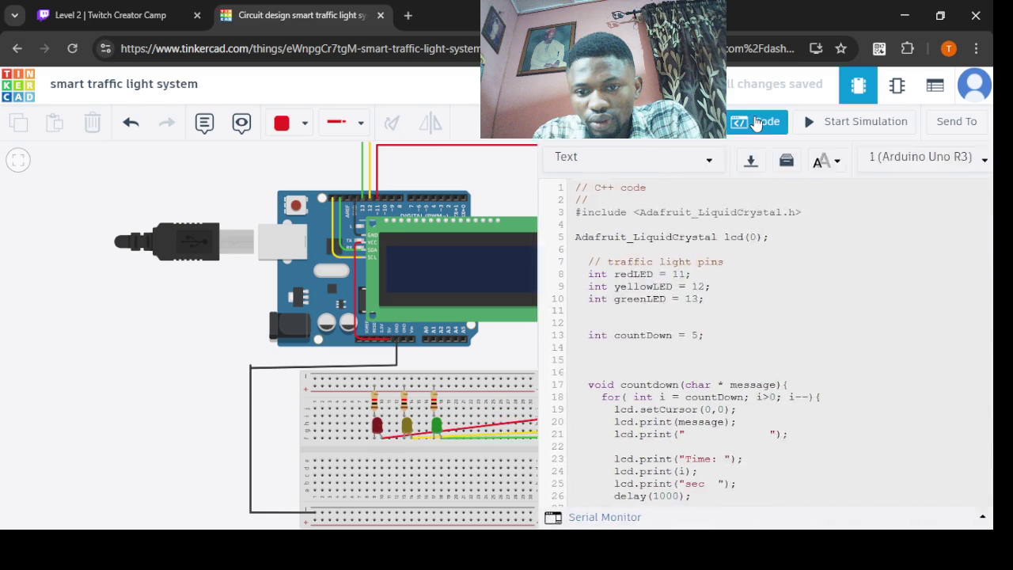
{"action": "left_click", "coordinate": [808, 127]}
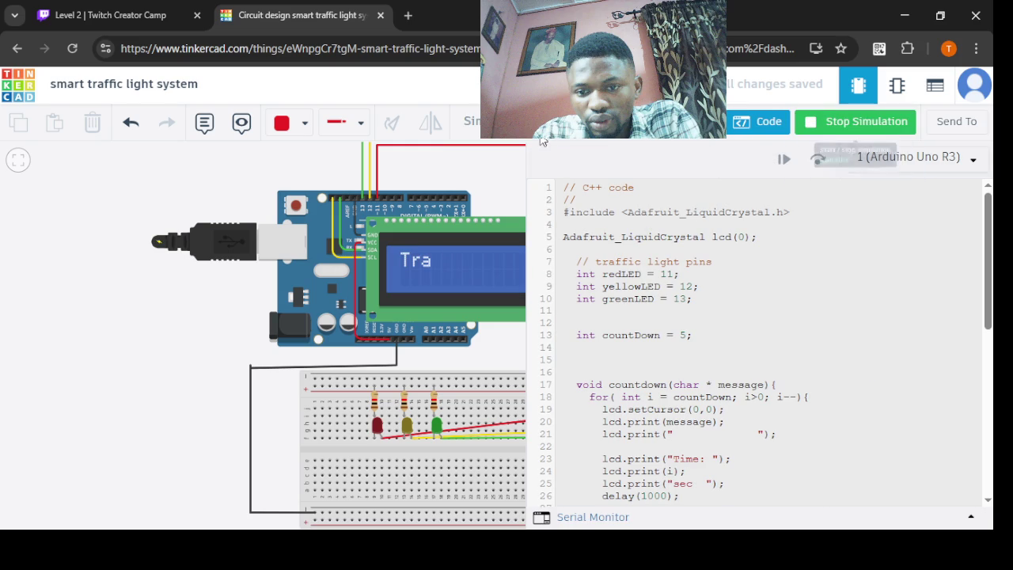
{"action": "left_click", "coordinate": [746, 126]}
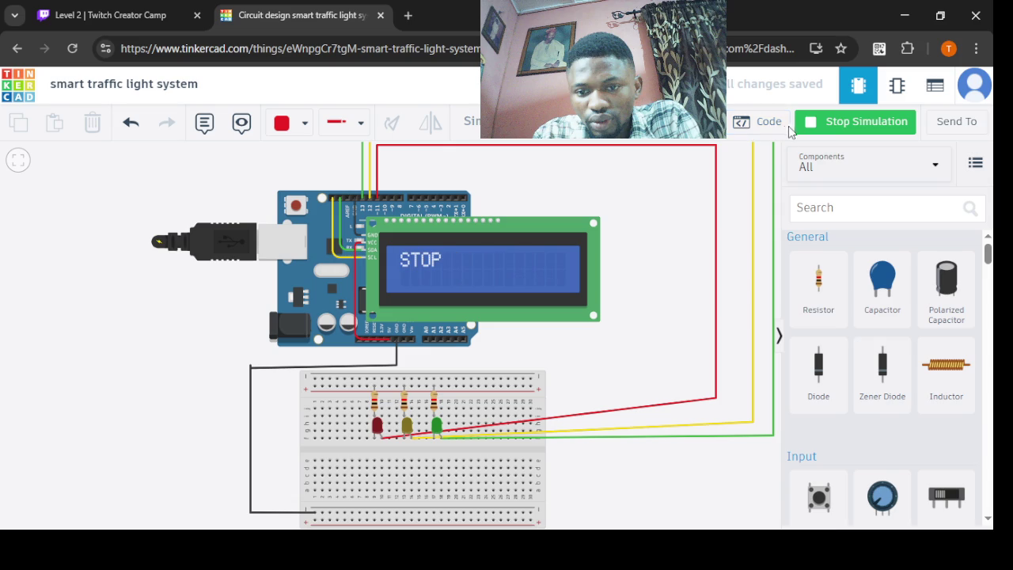
{"action": "left_click", "coordinate": [758, 131]}
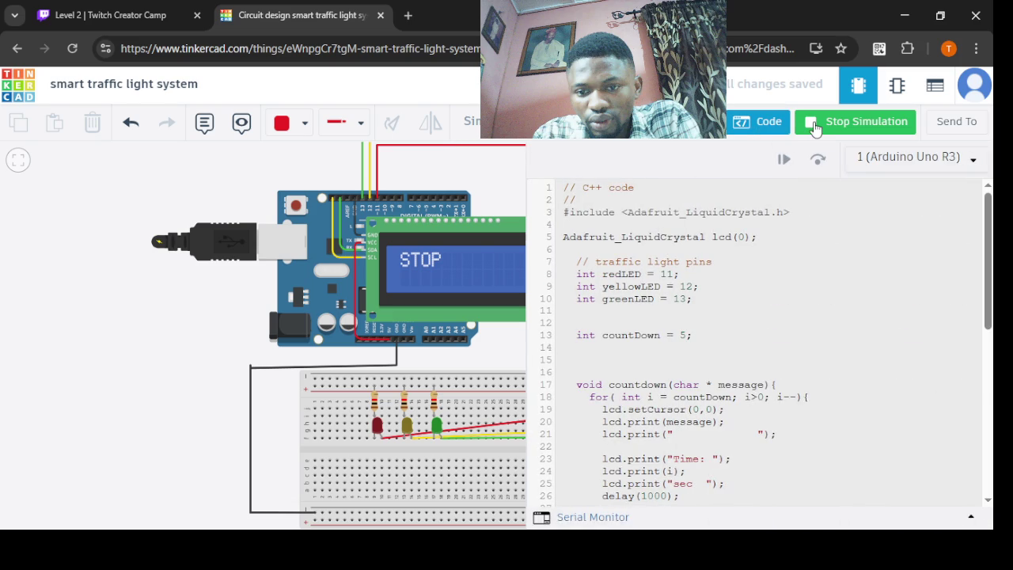
{"action": "left_click", "coordinate": [814, 128]}
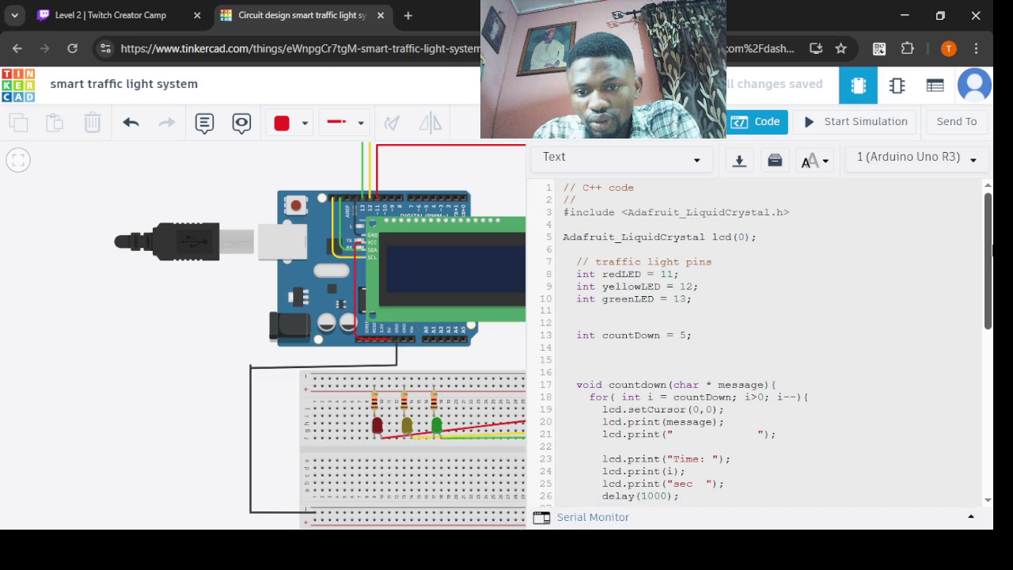
{"action": "left_click_drag", "start_coordinate": [988, 243], "coordinate": [991, 414]}
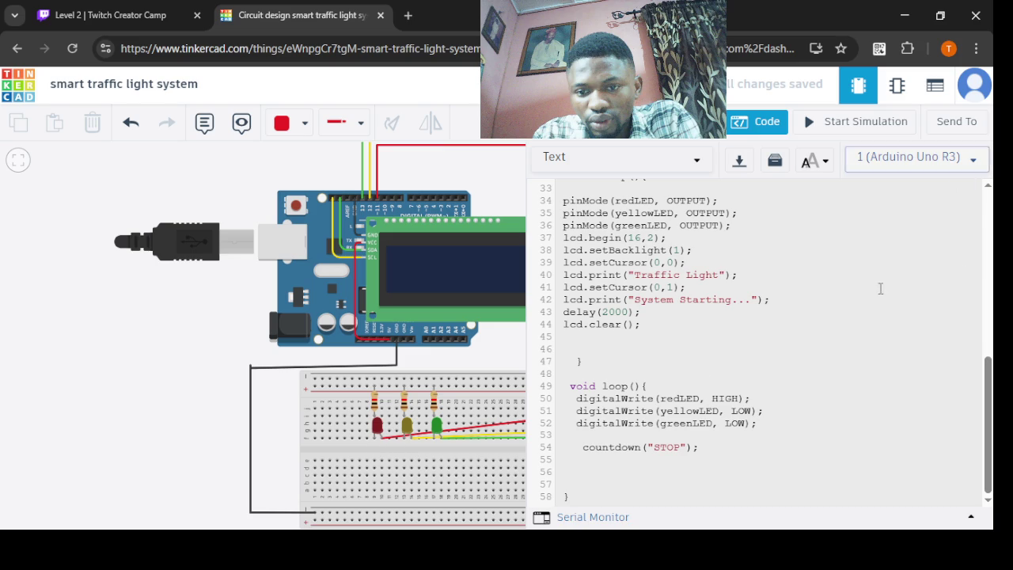
{"action": "left_click", "coordinate": [753, 129]}
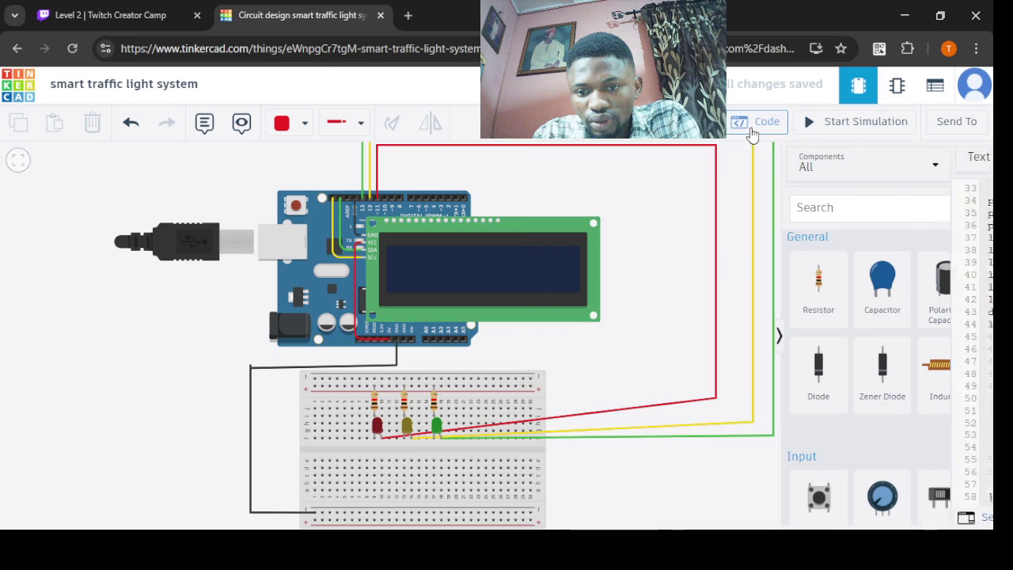
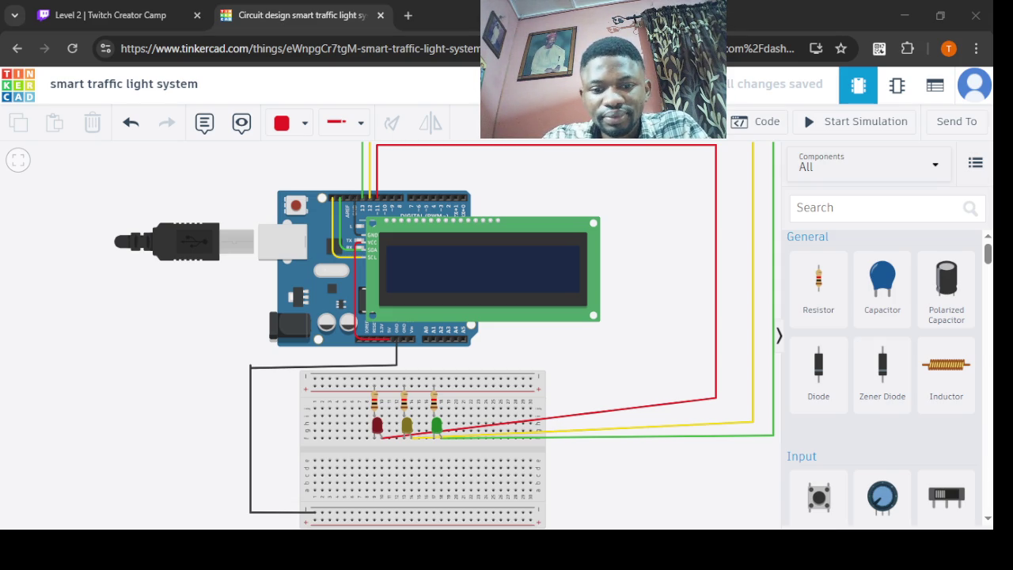
- Route the Arduino GND wire, bent at the left, onto the breadboard's bottom rail
{"action": "key", "text": "alt+Tab"}
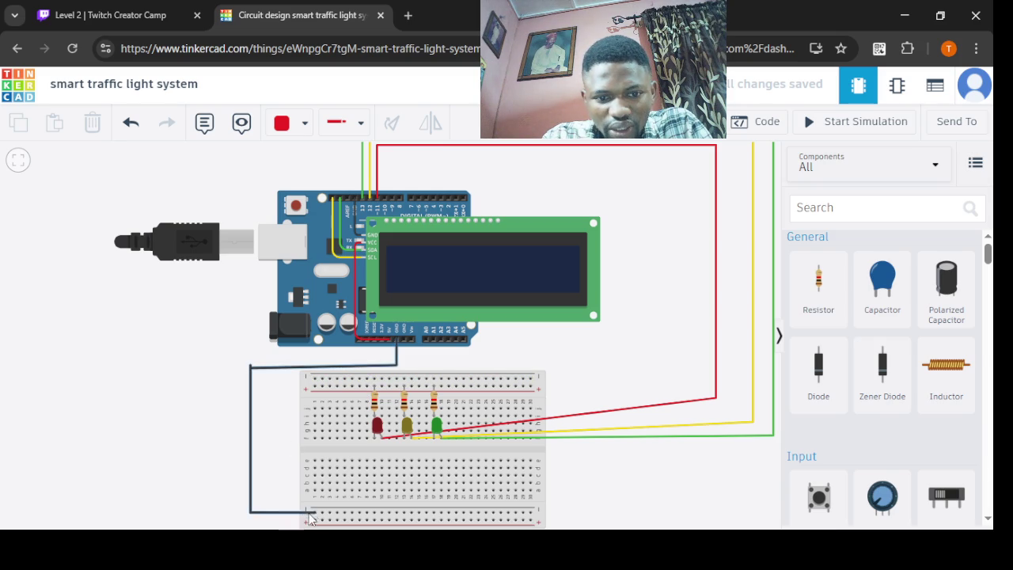
{"action": "mouse_move", "coordinate": [314, 512]}
{"action": "left_mouse_down"}
{"action": "mouse_move", "coordinate": [418, 338]}
{"action": "mouse_move", "coordinate": [251, 516]}
{"action": "left_mouse_up"}
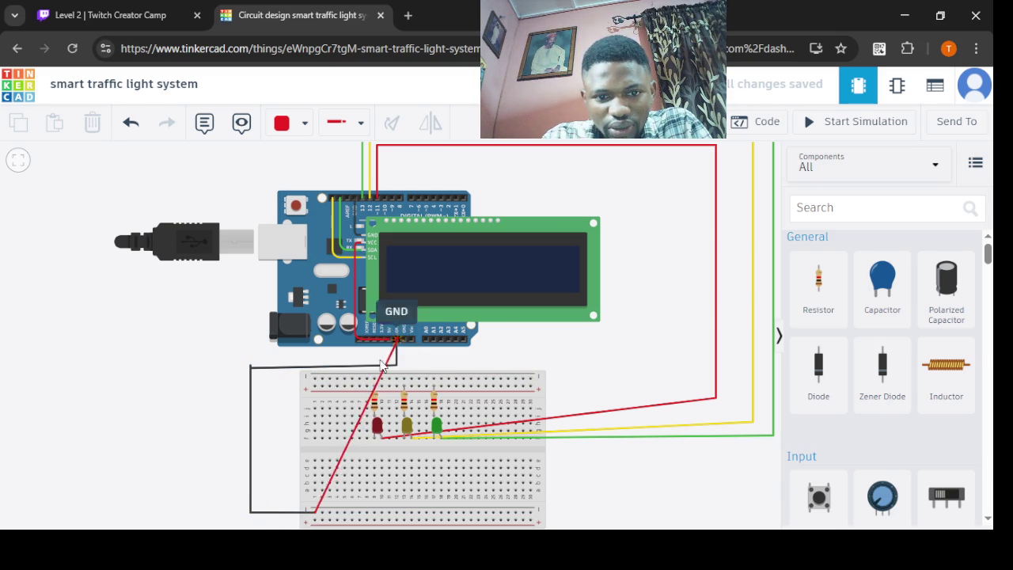
{"action": "left_click", "coordinate": [250, 512]}
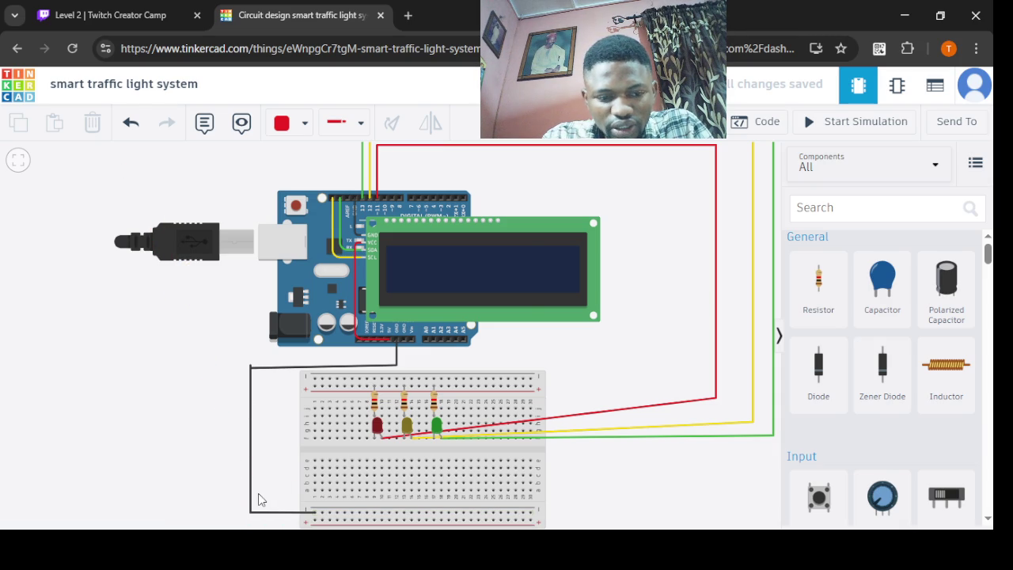
{"action": "left_click", "coordinate": [330, 514]}
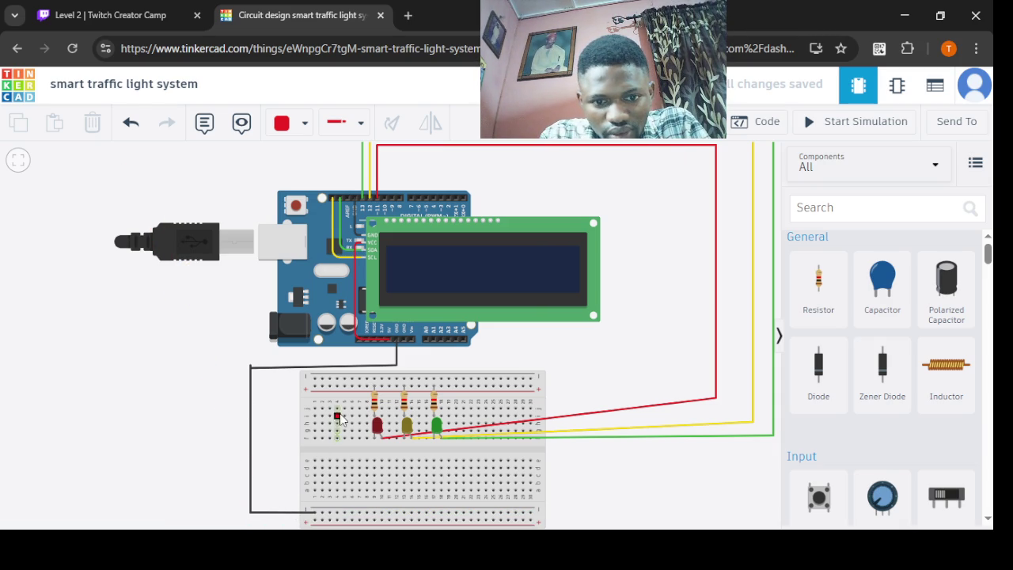
- Nudge the three resistors into line, then delete the black GND wire to the bottom rail
{"action": "left_click", "coordinate": [374, 402]}
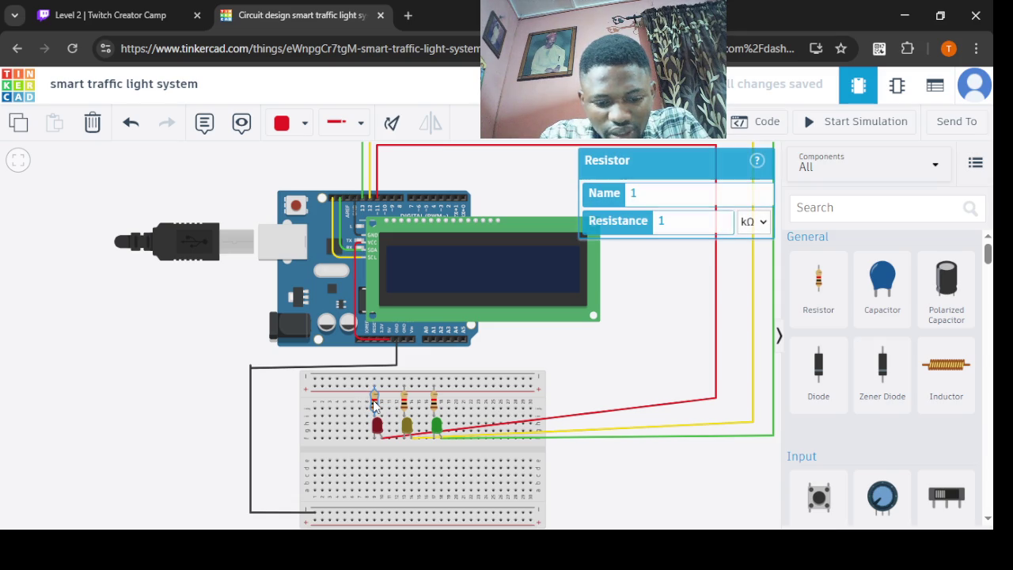
{"action": "left_click_drag", "start_coordinate": [374, 402], "coordinate": [435, 400]}
{"action": "left_click", "coordinate": [405, 401]}
{"action": "left_click", "coordinate": [434, 404]}
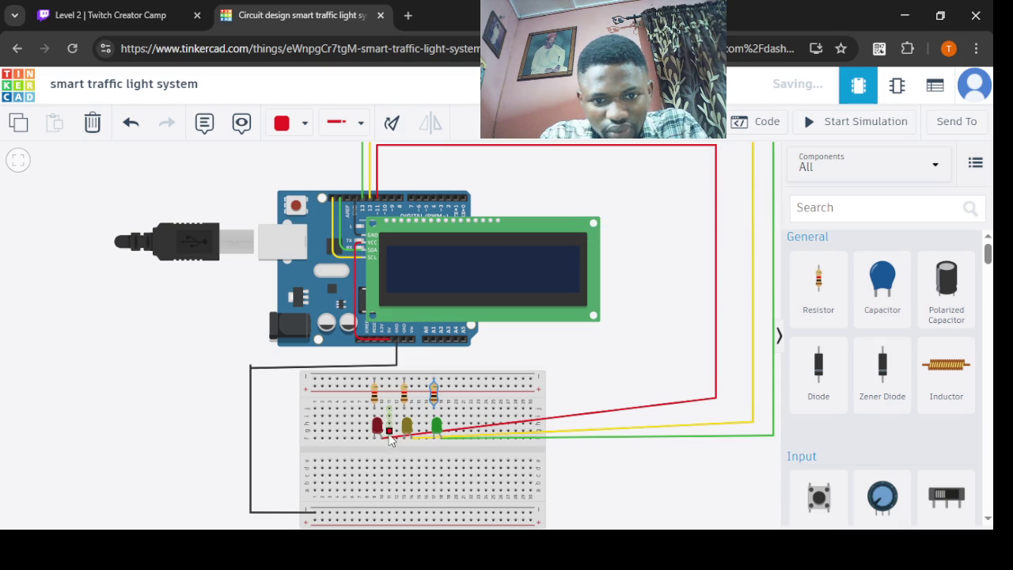
{"action": "left_click", "coordinate": [396, 352]}
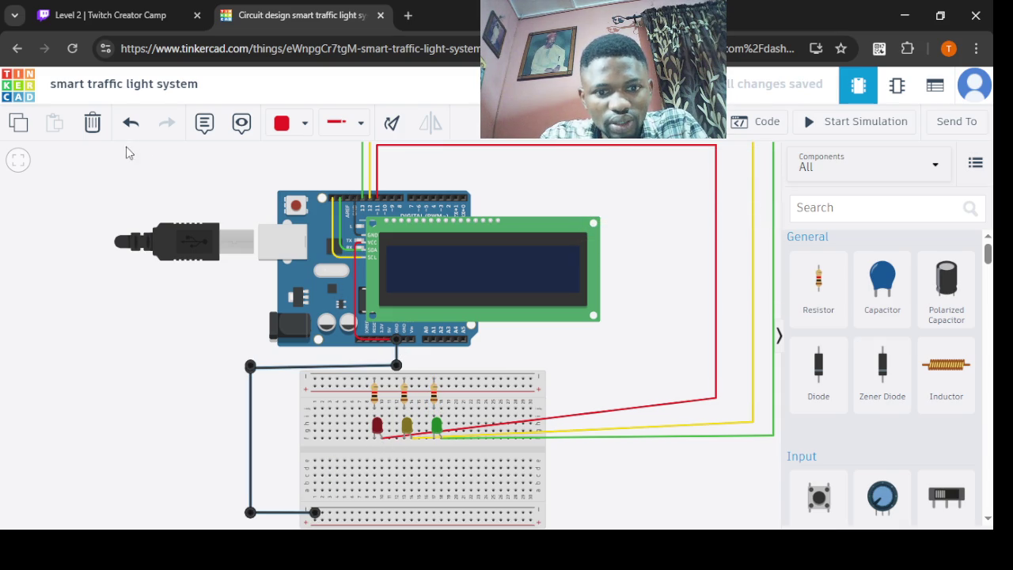
{"action": "left_click", "coordinate": [93, 122]}
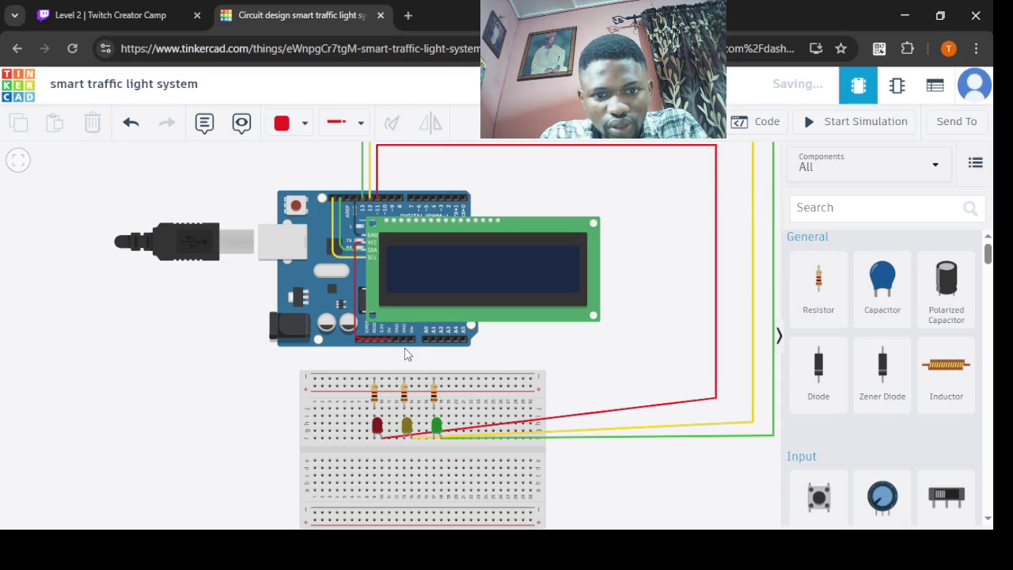
- Wire Arduino GND to the breadboard's top rail in black and start the simulation
{"action": "mouse_move", "coordinate": [398, 349]}
{"action": "left_mouse_down"}
{"action": "mouse_move", "coordinate": [397, 362]}
{"action": "mouse_move", "coordinate": [397, 341]}
{"action": "left_mouse_up"}
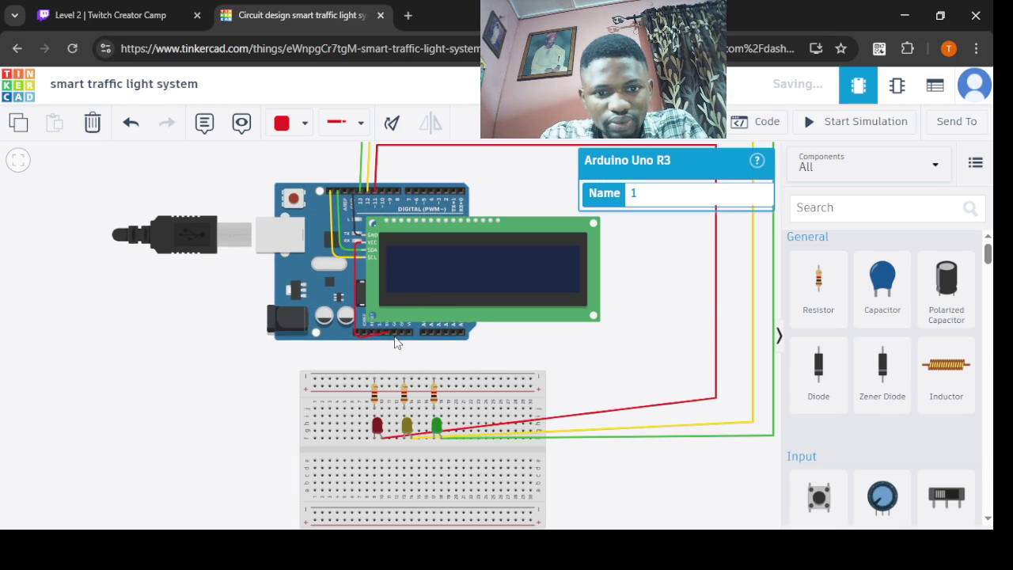
{"action": "left_click", "coordinate": [394, 332]}
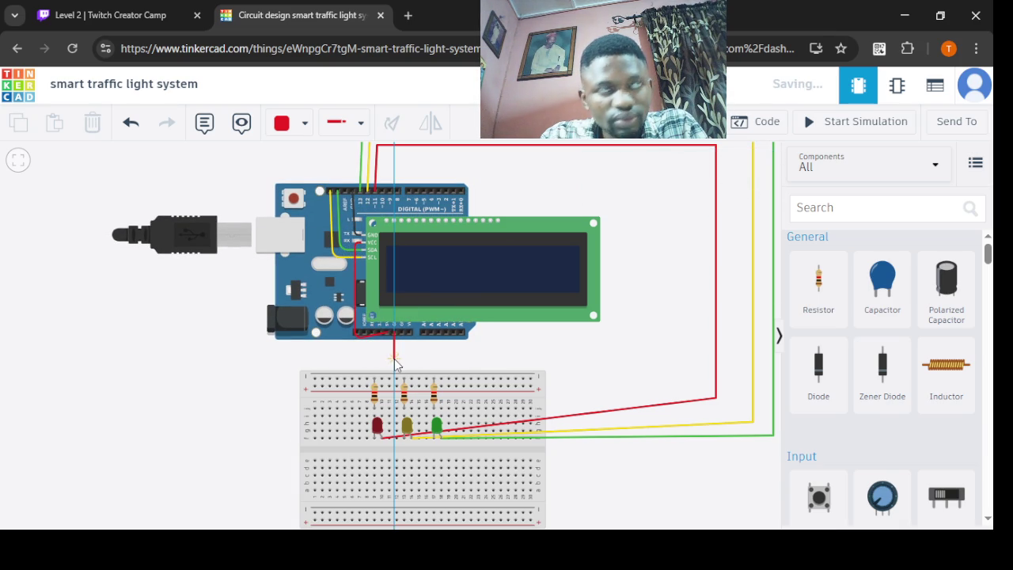
{"action": "left_click", "coordinate": [395, 358]}
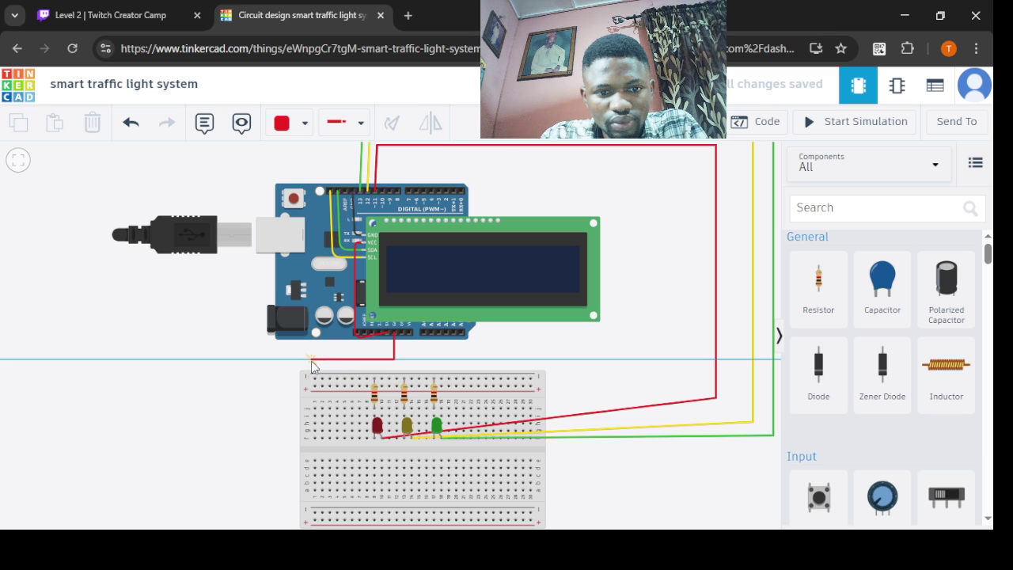
{"action": "left_click", "coordinate": [312, 359]}
{"action": "left_click", "coordinate": [314, 380]}
{"action": "left_click", "coordinate": [303, 122]}
{"action": "left_click", "coordinate": [289, 158]}
{"action": "left_click", "coordinate": [825, 122]}
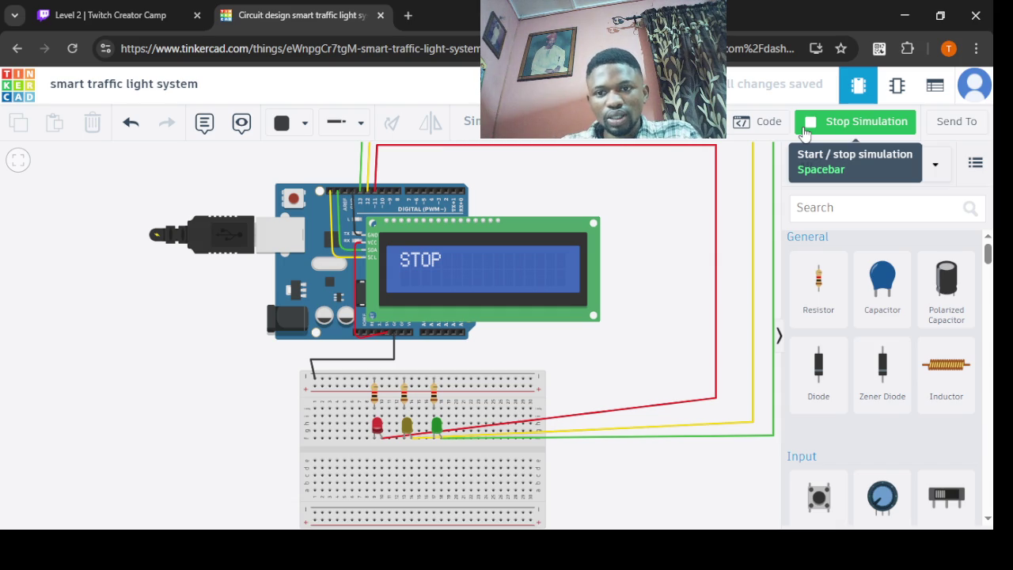
{"action": "left_click", "coordinate": [804, 132]}
- Restart the simulation and open the first resistor's Resistance field, currently 1 kΩ
{"action": "left_click", "coordinate": [804, 132]}
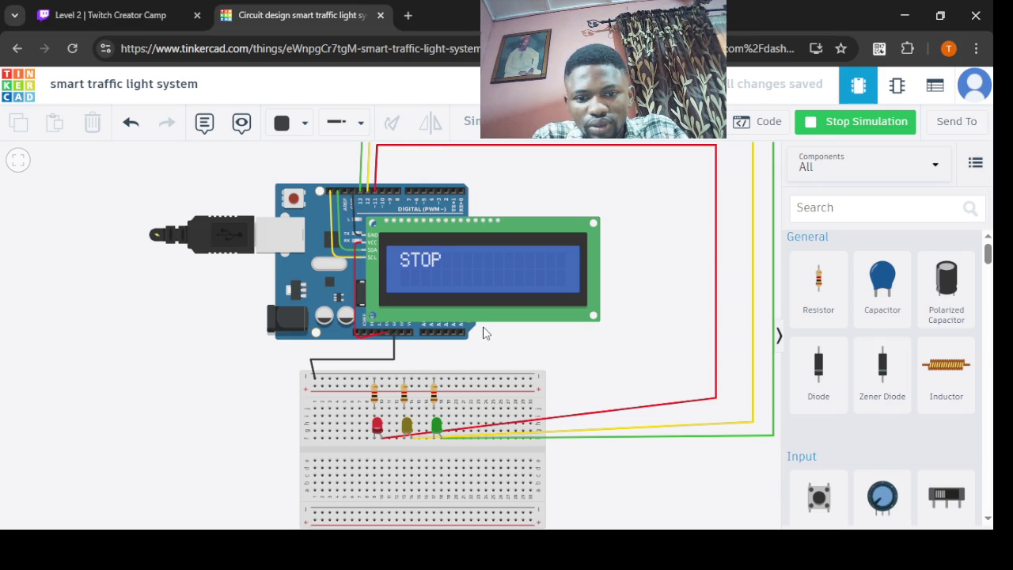
{"action": "left_click", "coordinate": [375, 399]}
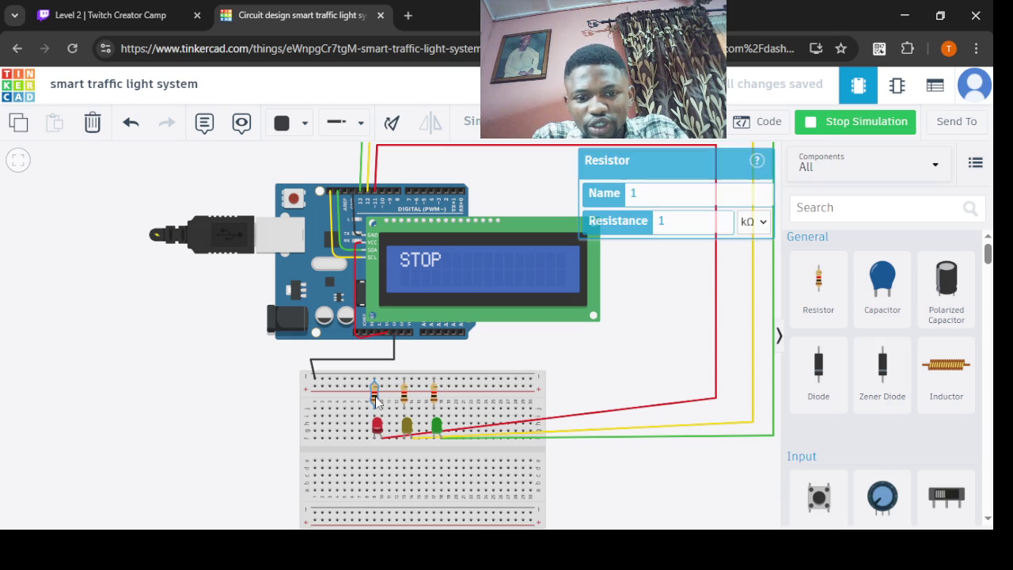
{"action": "left_click", "coordinate": [657, 225]}
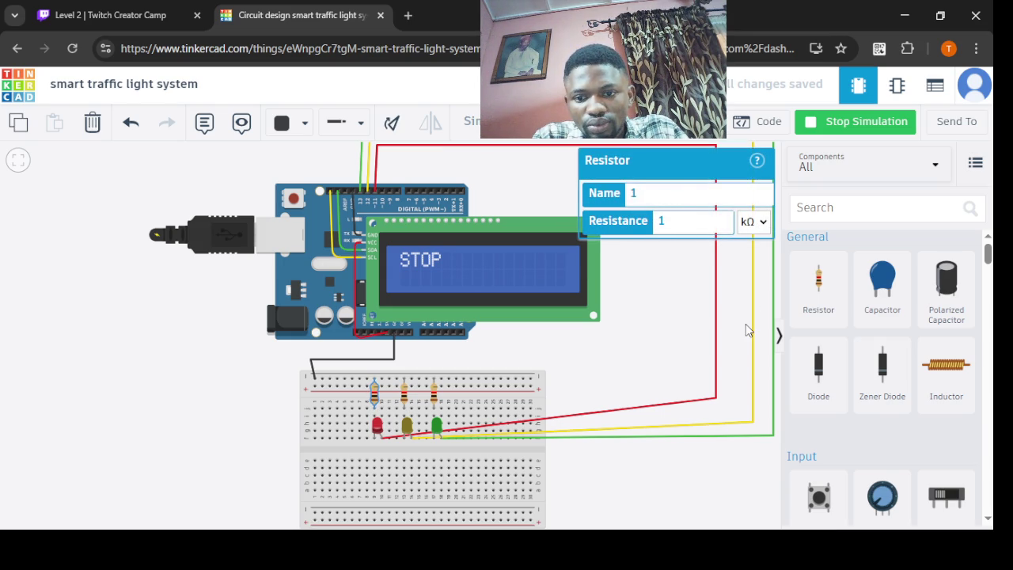
- Set the first and middle resistors to 200 Ω
{"action": "key", "text": "Up"}
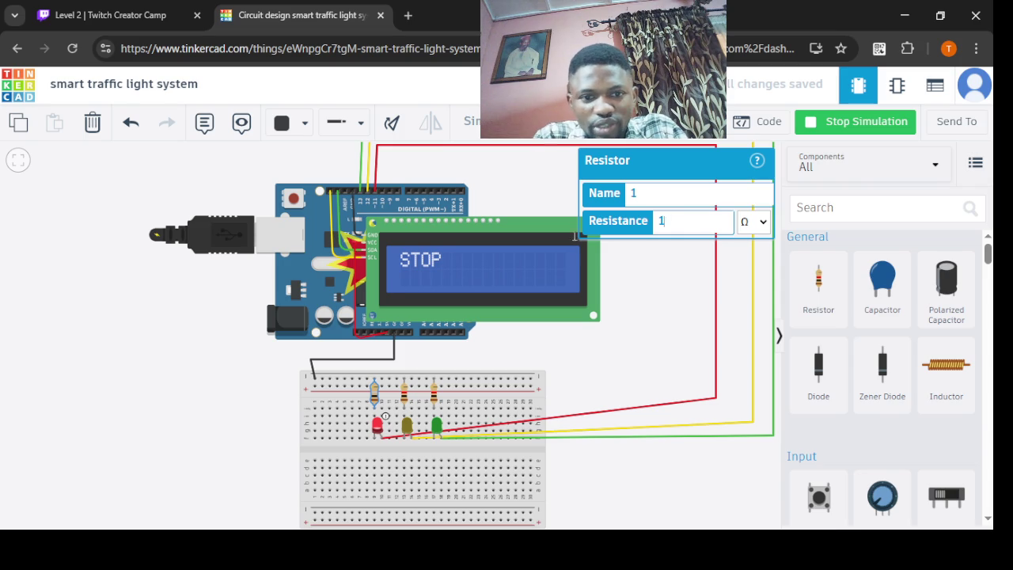
{"action": "left_click", "coordinate": [660, 214]}
{"action": "key", "text": "BackSpace"}
{"action": "type", "text": "200"}
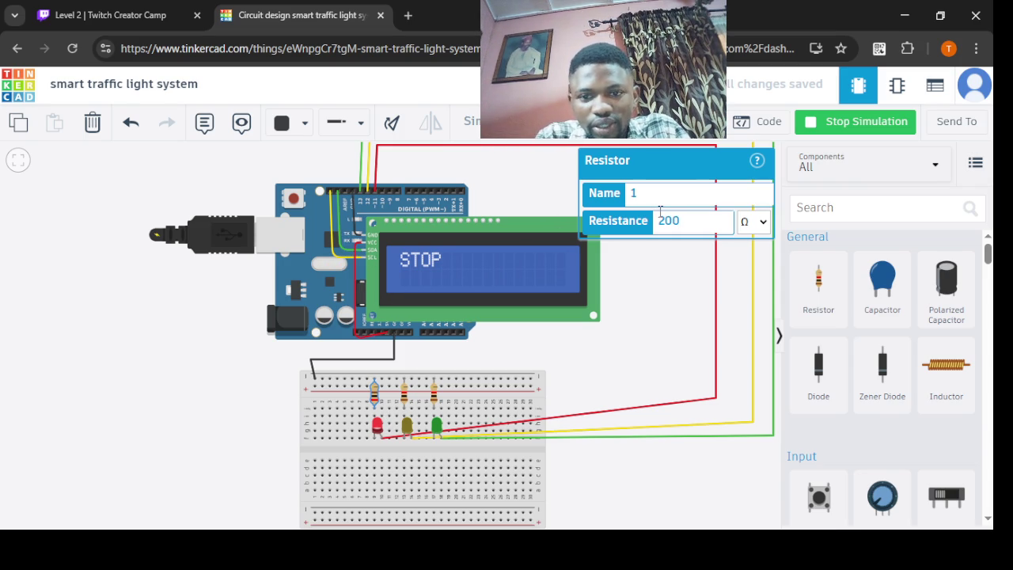
{"action": "left_click", "coordinate": [405, 399]}
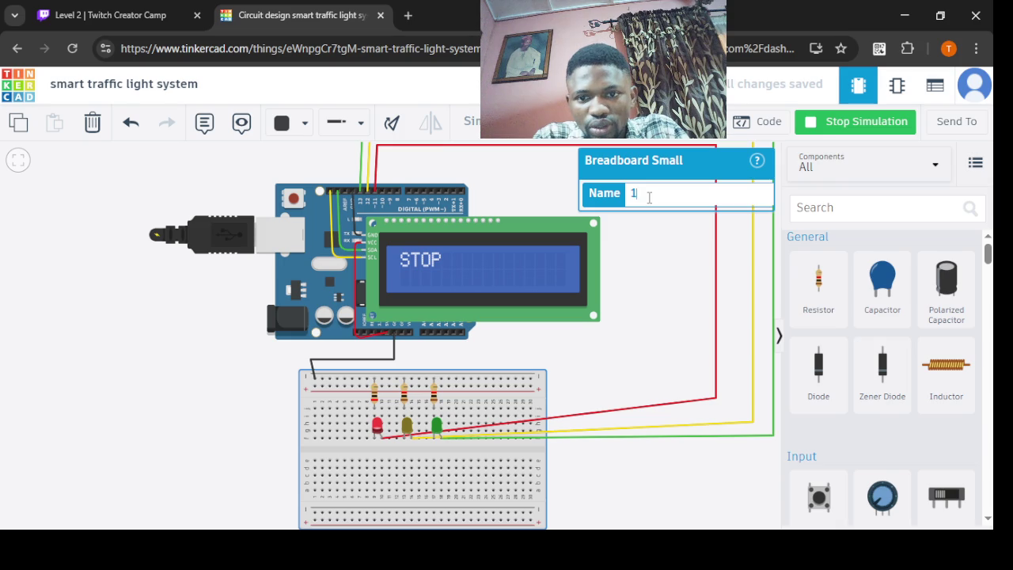
{"action": "left_click", "coordinate": [405, 398]}
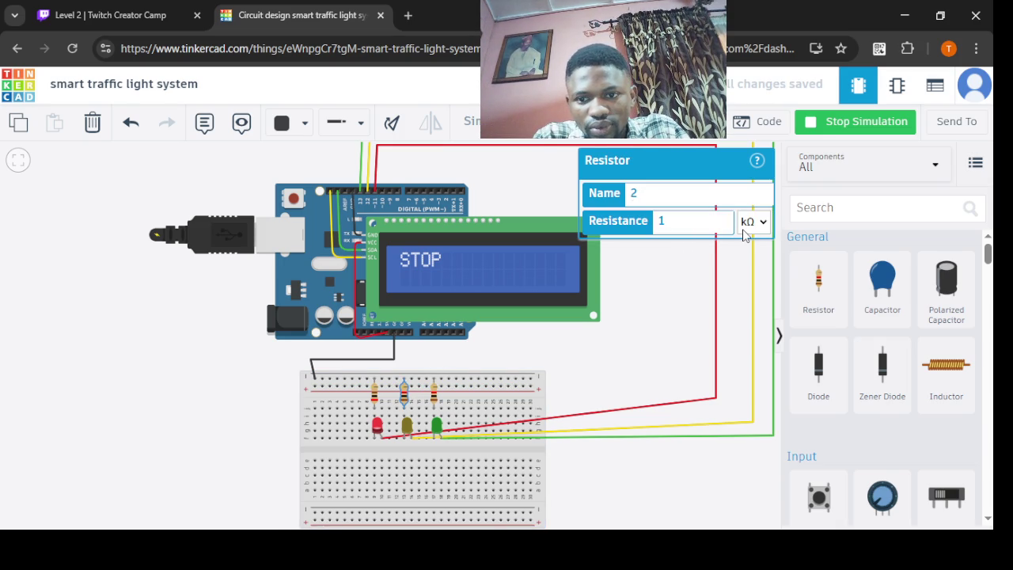
{"action": "left_click", "coordinate": [752, 330]}
{"action": "key", "text": "BackSpace"}
{"action": "type", "text": "200"}
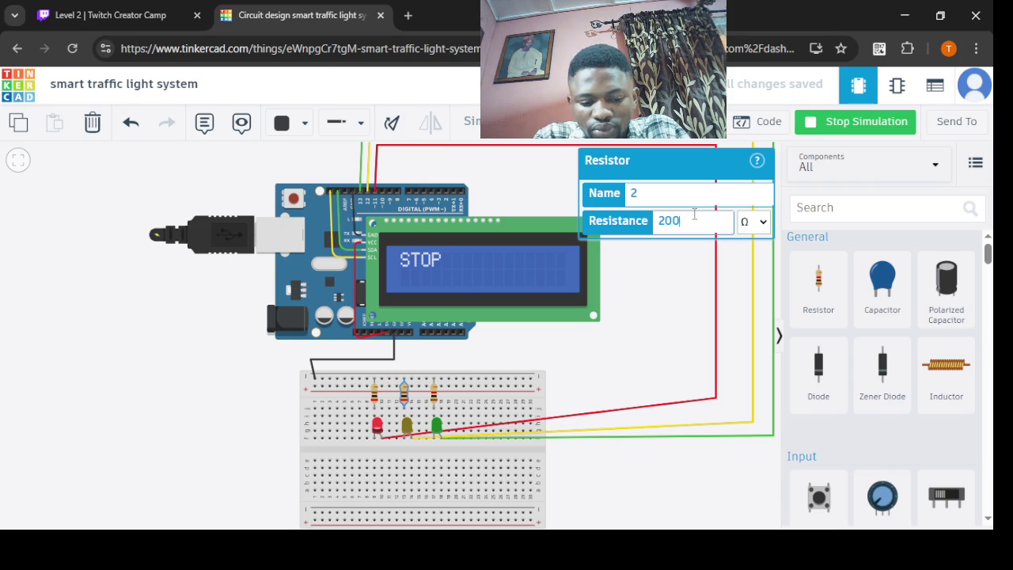
- Set the third resistor to 200 Ω, switching its unit from kΩ to Ω
{"action": "left_click", "coordinate": [433, 394]}
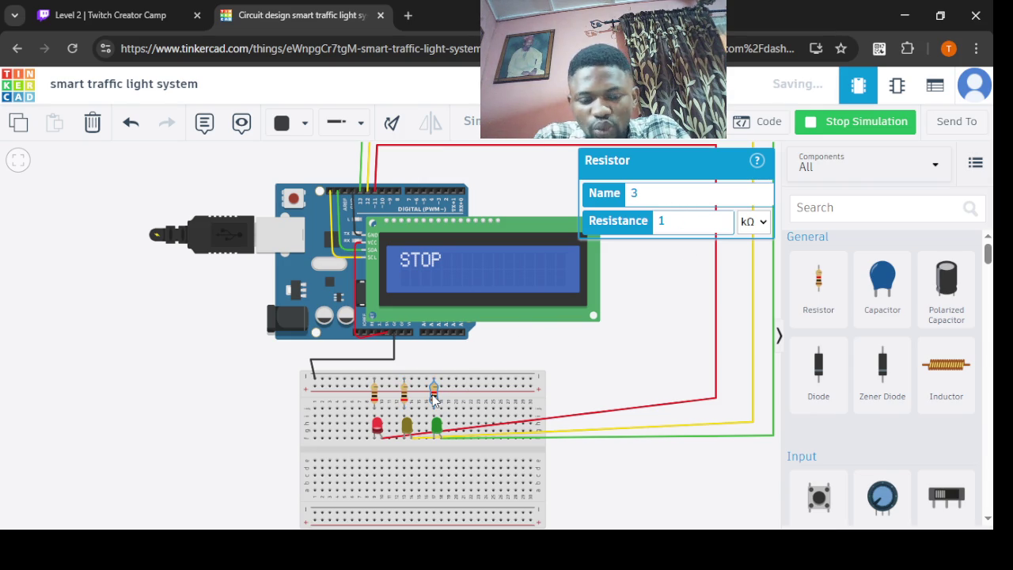
{"action": "left_click", "coordinate": [672, 226]}
{"action": "key", "text": "BackSpace"}
{"action": "type", "text": "200"}
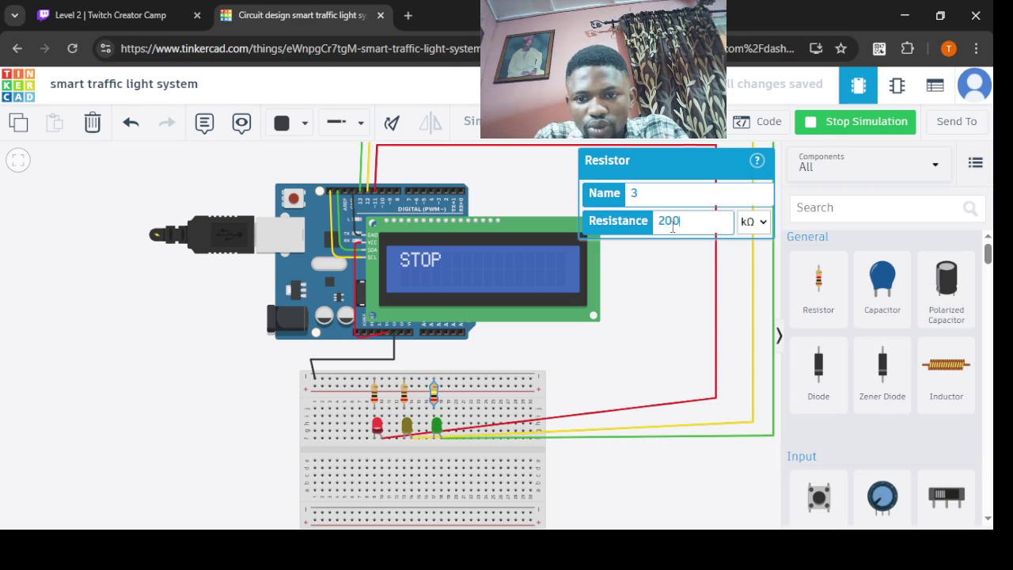
{"action": "left_click", "coordinate": [759, 224]}
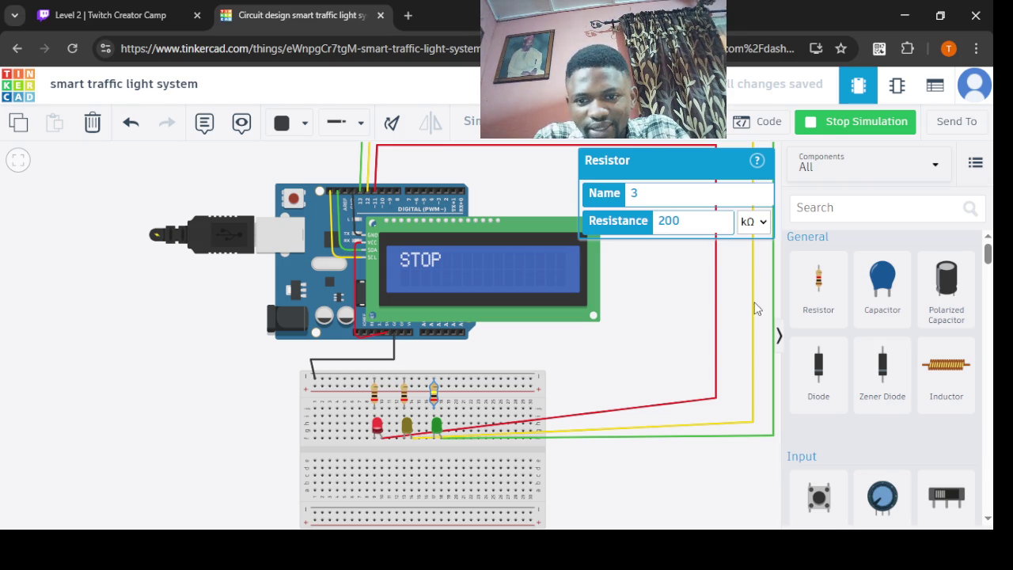
{"action": "left_click", "coordinate": [752, 323]}
{"action": "left_click", "coordinate": [678, 325]}
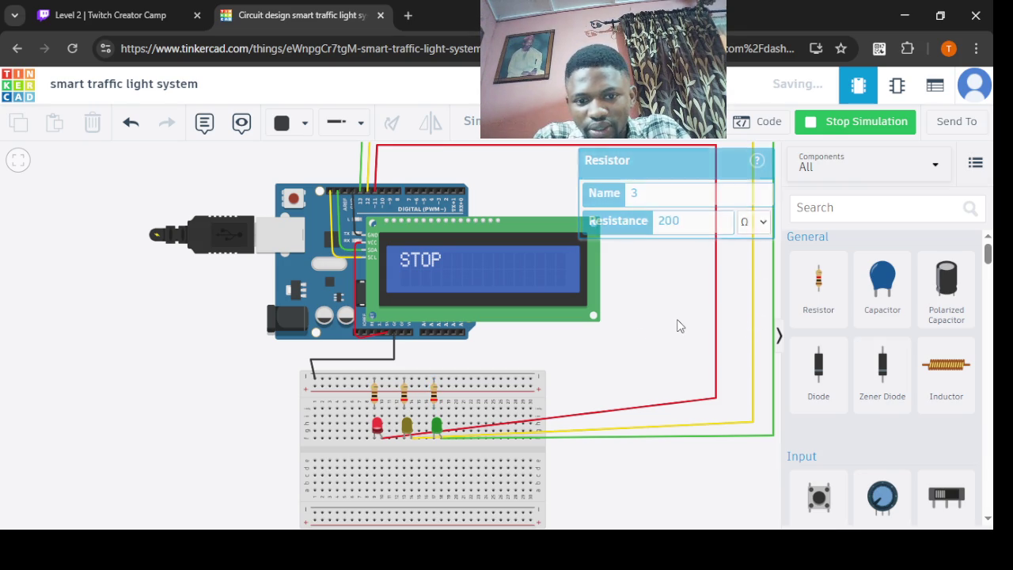
- Restart the simulation with the 200 Ω resistors and zoom onto the breadboard LEDs
{"action": "double_click", "coordinate": [816, 133]}
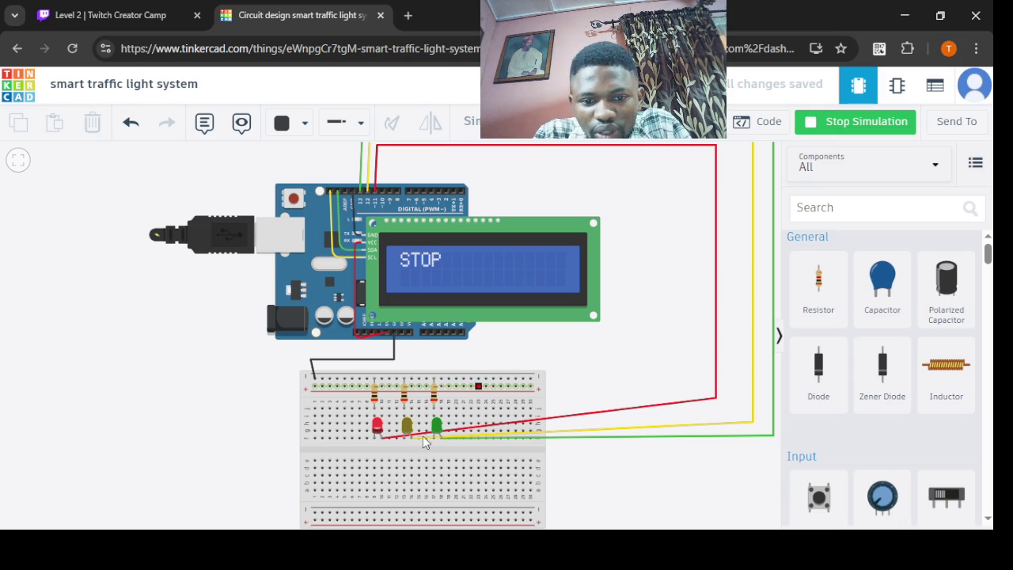
{"action": "left_click_drag", "start_coordinate": [221, 383], "coordinate": [222, 328]}
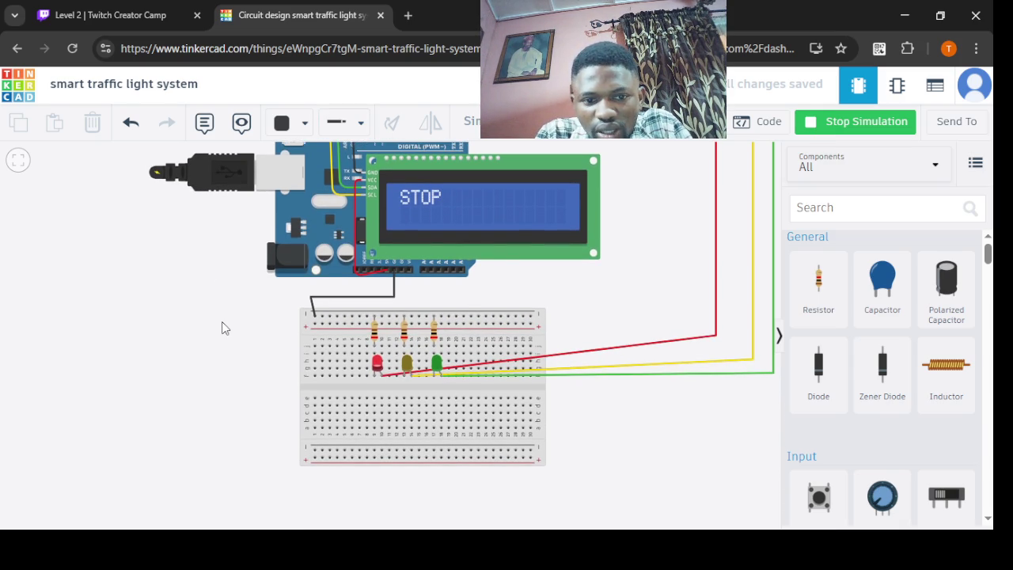
{"action": "scroll", "coordinate": [222, 328], "scroll_direction": "up", "scroll_amount": 2}
{"action": "scroll", "coordinate": [223, 327], "scroll_direction": "up", "scroll_amount": 1}
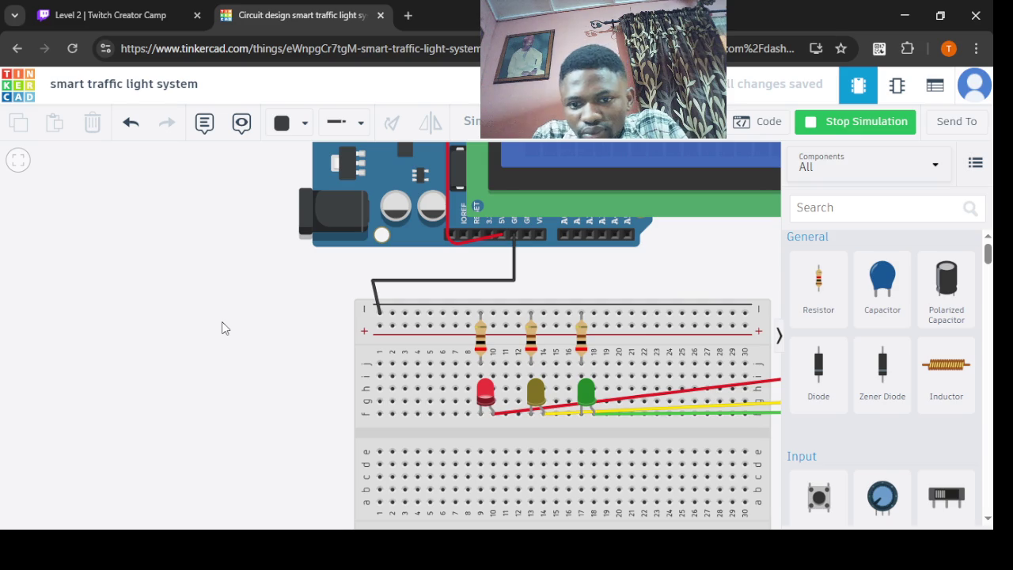
{"action": "mouse_move", "coordinate": [221, 327]}
{"action": "left_mouse_down"}
{"action": "mouse_move", "coordinate": [122, 311]}
{"action": "mouse_move", "coordinate": [81, 319]}
{"action": "mouse_move", "coordinate": [64, 403]}
{"action": "left_mouse_up"}
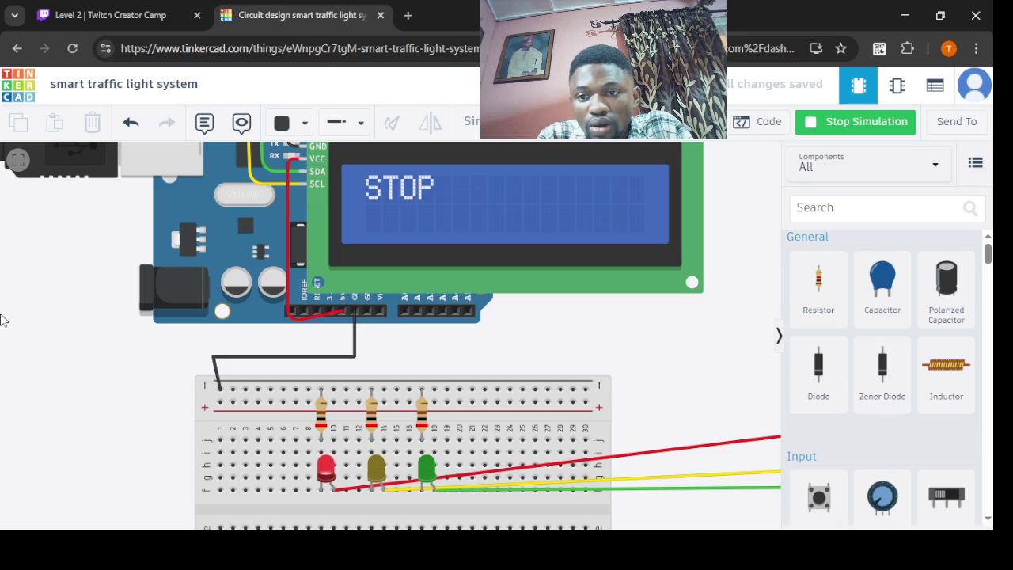
- Stop the simulation and open the Arduino sketch in the code editor
{"action": "left_click", "coordinate": [820, 125]}
{"action": "left_click", "coordinate": [751, 124]}
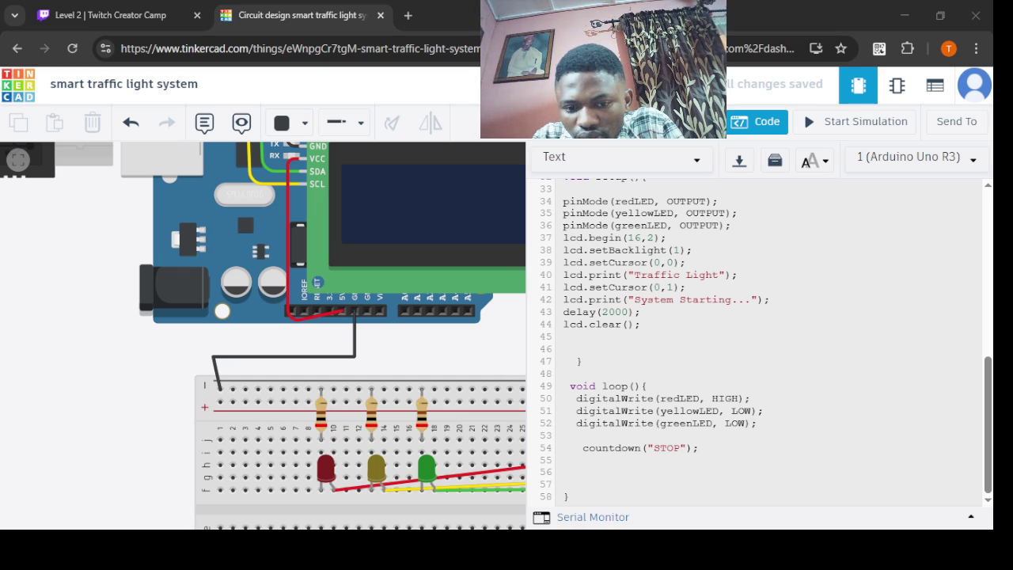
{"action": "left_click", "coordinate": [496, 511]}
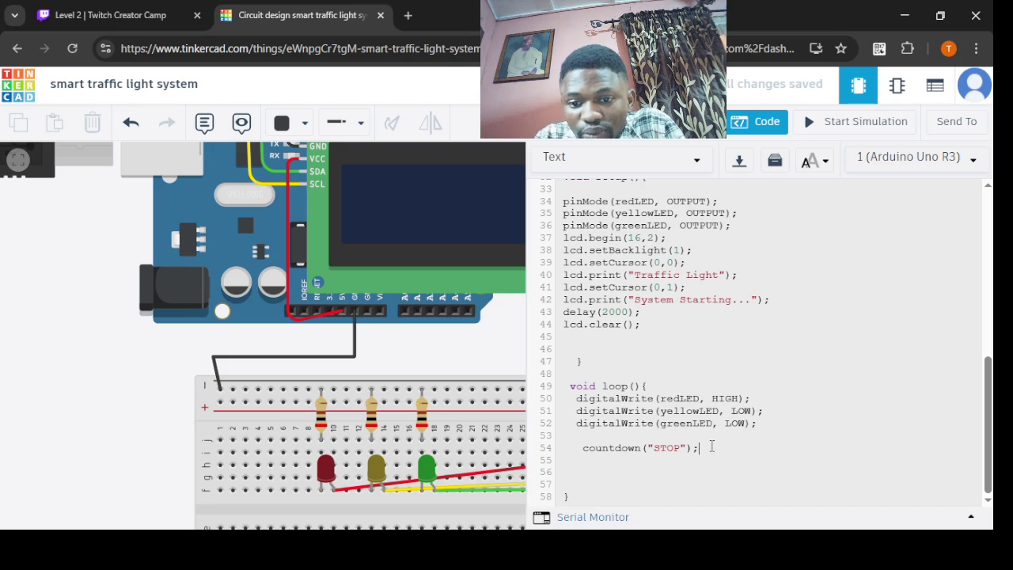
- Add digitalWrite(redLED, LOW) on line 55, after countdown("STOP")
{"action": "left_click", "coordinate": [711, 446]}
{"action": "key", "text": "Return"}
{"action": "type", "text": "dig"}
{"action": "left_click_drag", "start_coordinate": [750, 398], "coordinate": [565, 398]}
{"action": "key", "text": "ctrl+c"}
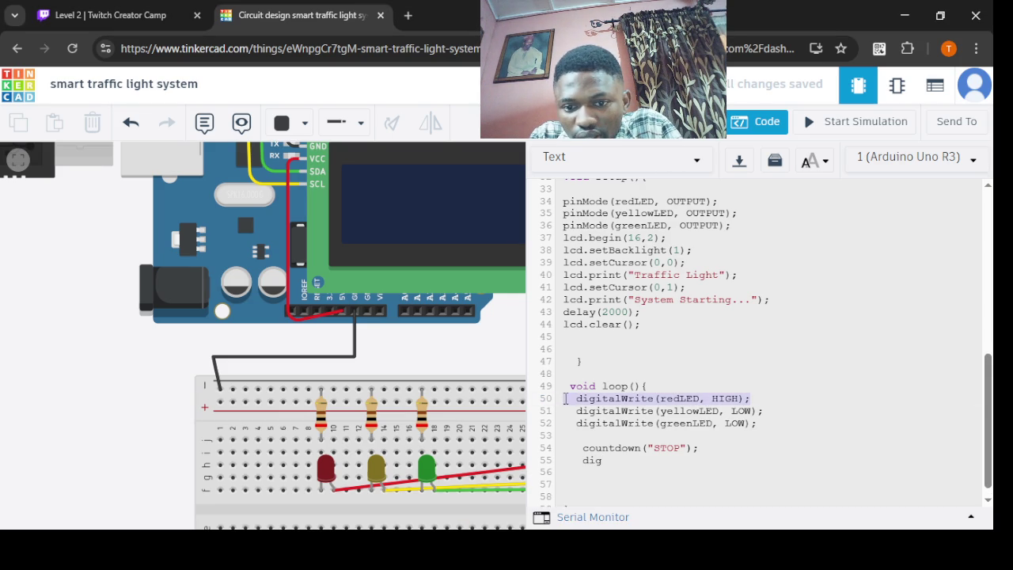
{"action": "left_click", "coordinate": [613, 467]}
{"action": "key", "text": "BackSpace"}
{"action": "key", "text": "BackSpace"}
{"action": "key", "text": "BackSpace"}
{"action": "key", "text": "ctrl+v"}
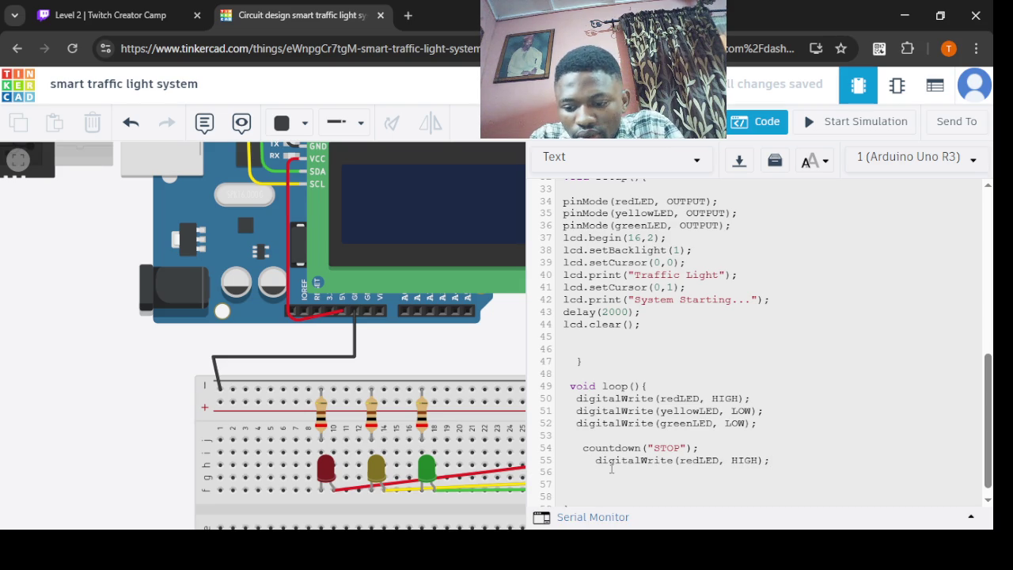
{"action": "left_click", "coordinate": [596, 463]}
{"action": "key", "text": "BackSpace"}
{"action": "key", "text": "BackSpace"}
{"action": "double_click", "coordinate": [700, 459]}
{"action": "left_click", "coordinate": [747, 460]}
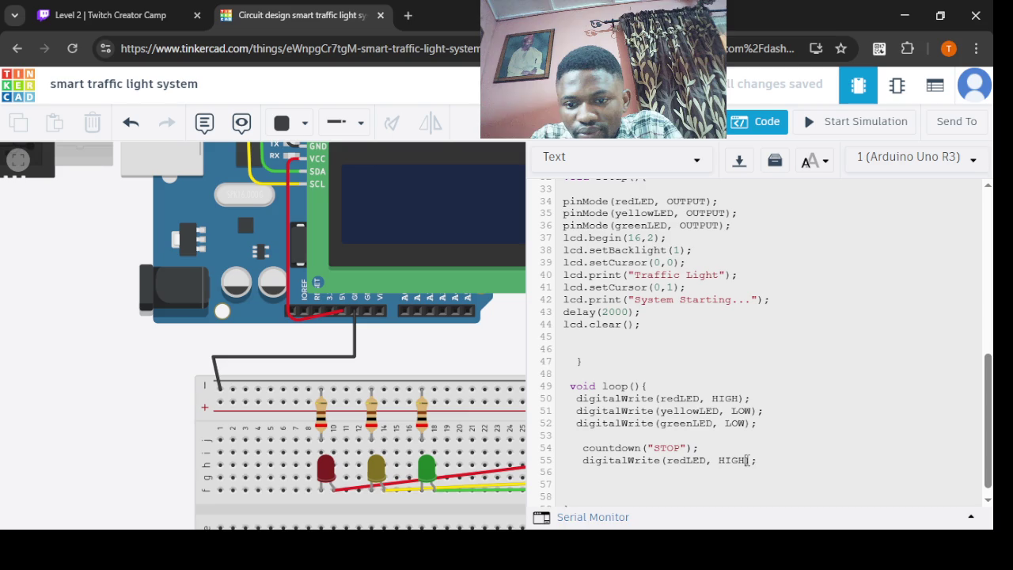
{"action": "key", "text": "BackSpace"}
{"action": "key", "text": "BackSpace"}
{"action": "key", "text": "BackSpace"}
{"action": "key", "text": "BackSpace"}
{"action": "type", "text": "LOW"}
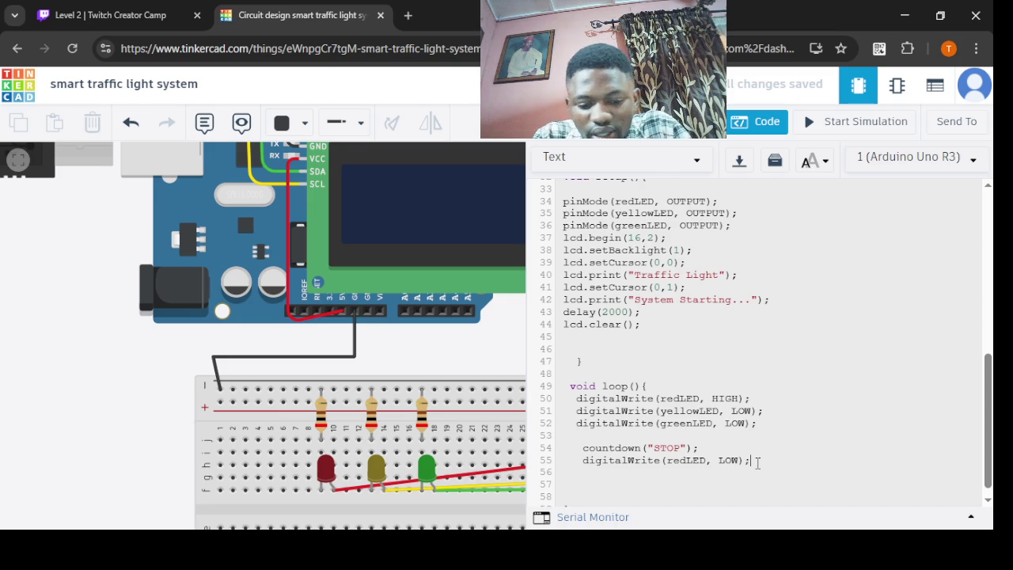
- Add digitalWrite(yellowLED, HIGH) on line 56
{"action": "key", "text": "Return"}
{"action": "type", "text": "digi"}
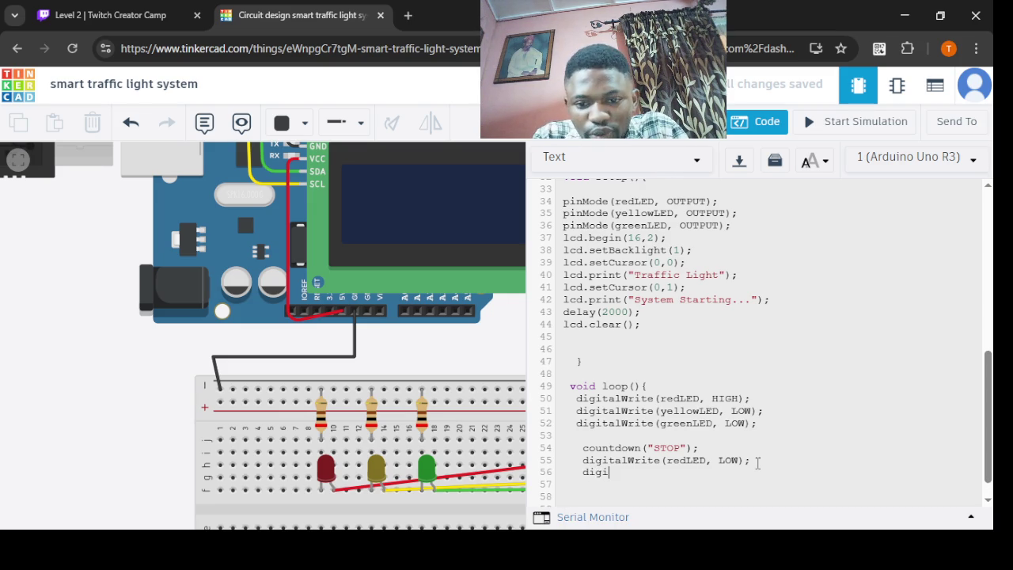
{"action": "type", "text": "tal"}
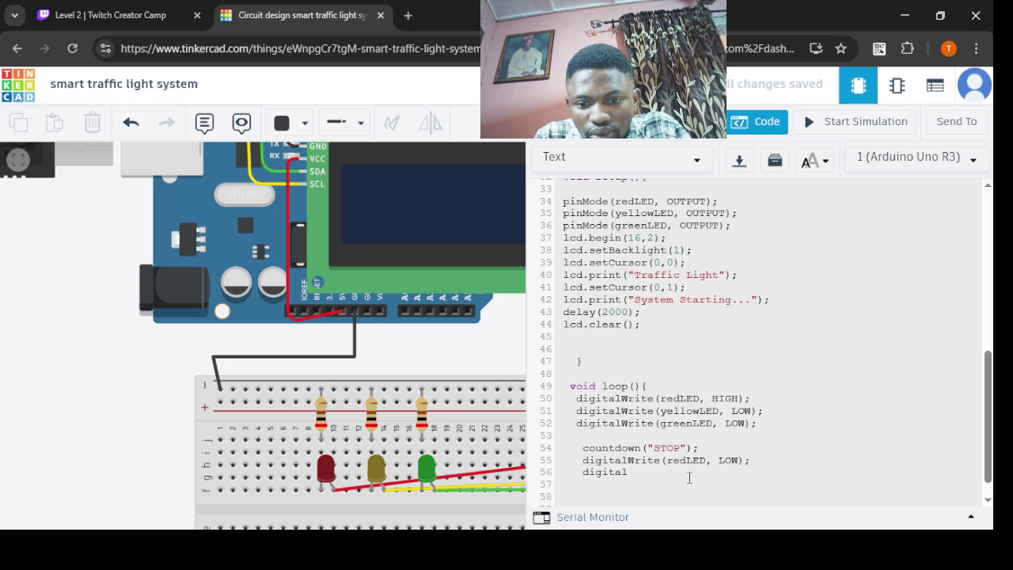
{"action": "type", "text": "Wtire"}
{"action": "key", "text": "BackSpace"}
{"action": "key", "text": "BackSpace"}
{"action": "key", "text": "BackSpace"}
{"action": "key", "text": "BackSpace"}
{"action": "type", "text": "rite("}
{"action": "type", "text": "yellowLED,"}
{"action": "type", "text": " HIGH)"}
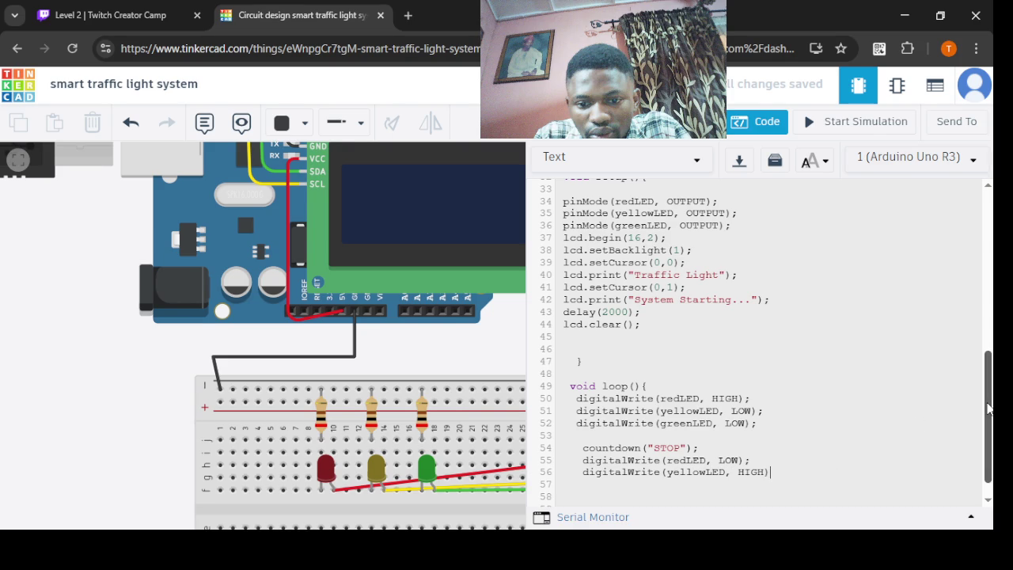
{"action": "left_click_drag", "start_coordinate": [988, 408], "coordinate": [987, 425]}
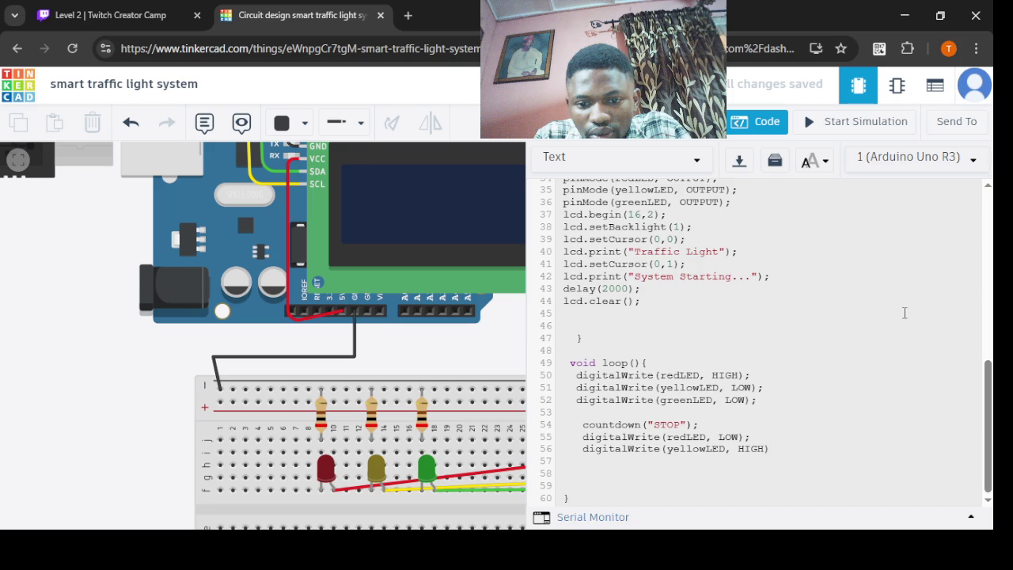
- Run the simulation to reveal the compile error, then add the missing ';' to line 56
{"action": "left_click", "coordinate": [816, 131]}
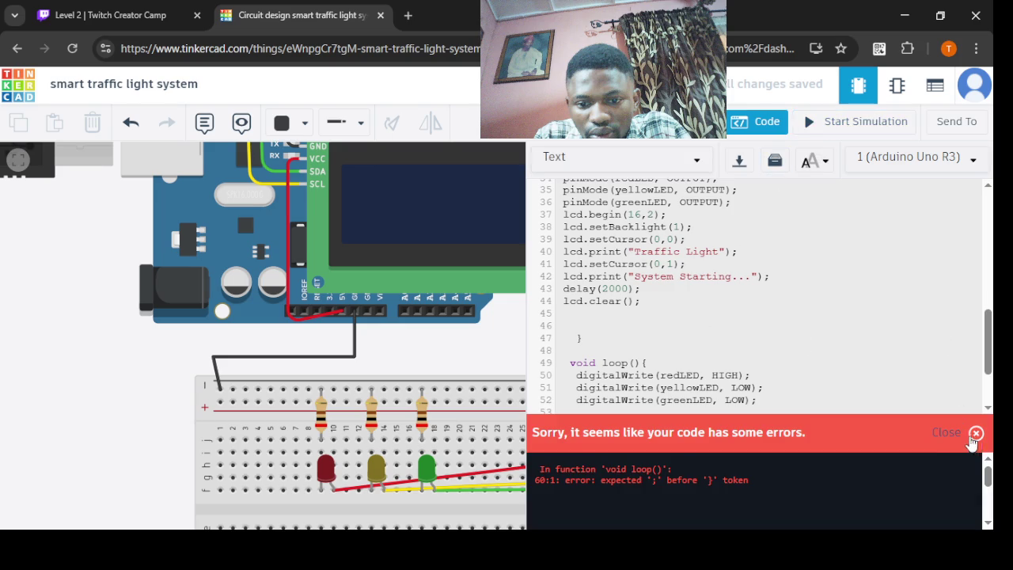
{"action": "left_click", "coordinate": [951, 439]}
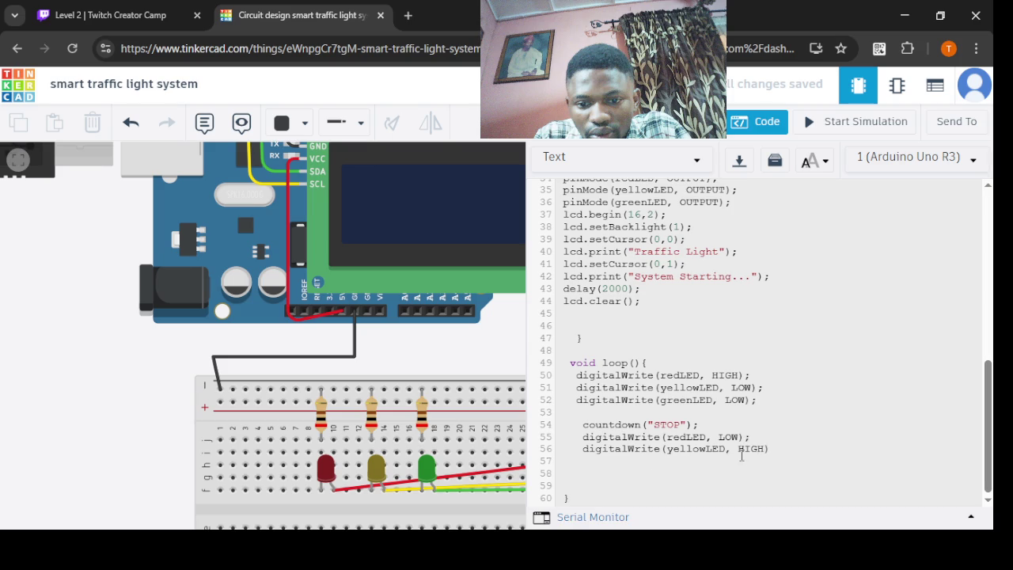
{"action": "left_click", "coordinate": [663, 473]}
{"action": "type", "text": ";"}
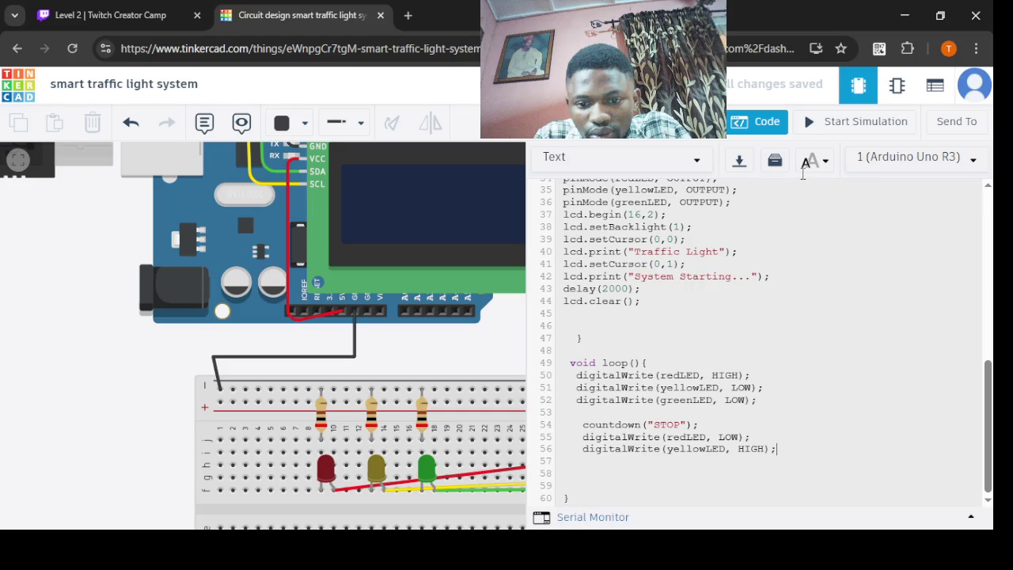